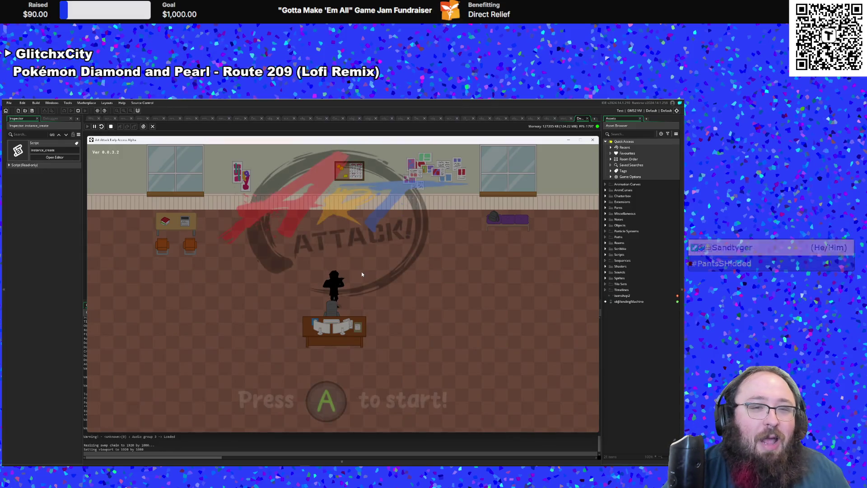
Step: Start the game from the title screen and walk onto the exit arrow to the next room
key("Return")
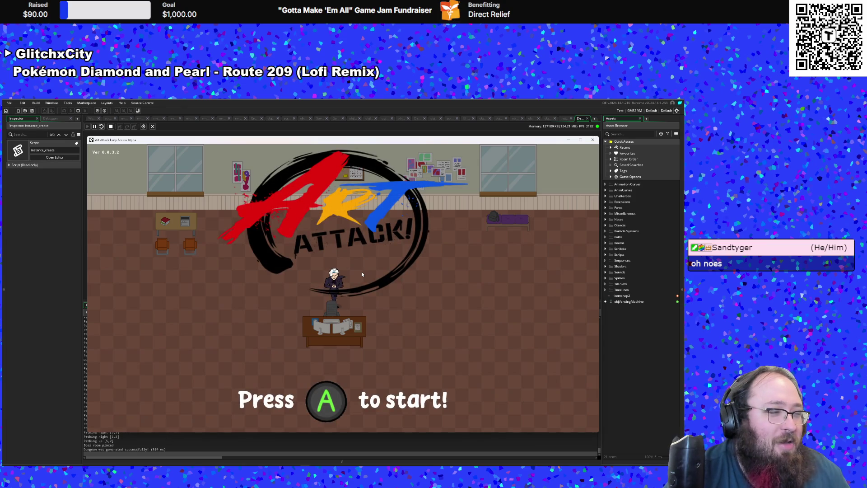
key("s")
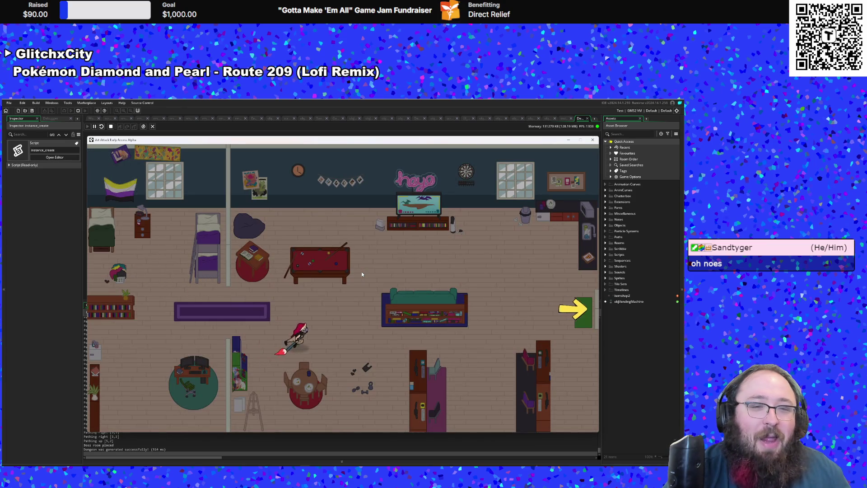
key("w")
key("d")
key("d")
key("s")
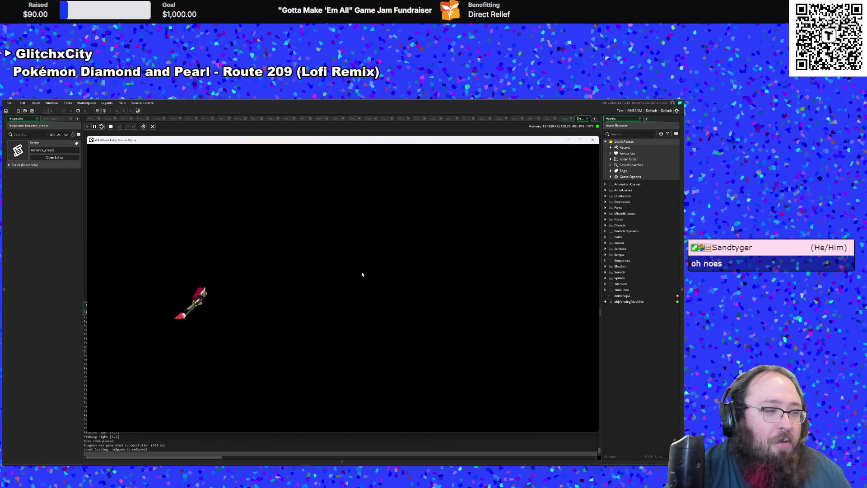
Step: Open the game's settings page from the pause menu
key("d")
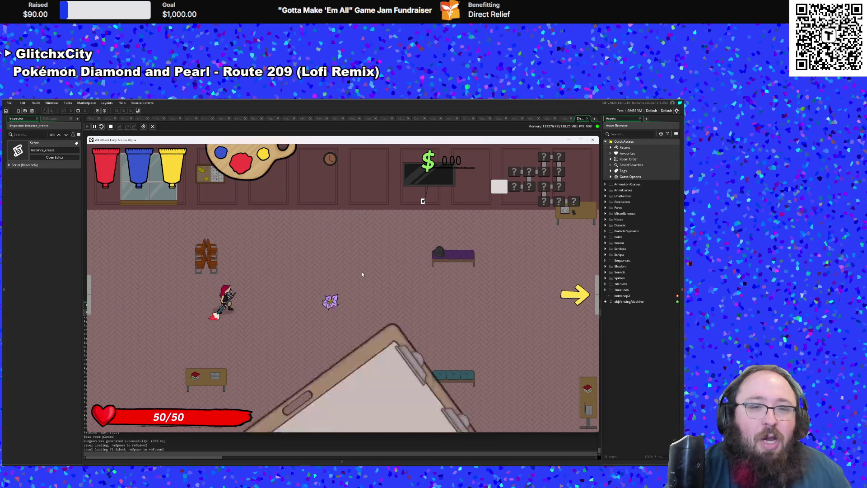
key("Escape")
left_click(362, 273)
Step: Turn Music Volume down to Off and close the settings
key("Down")
key("Down")
key("Down")
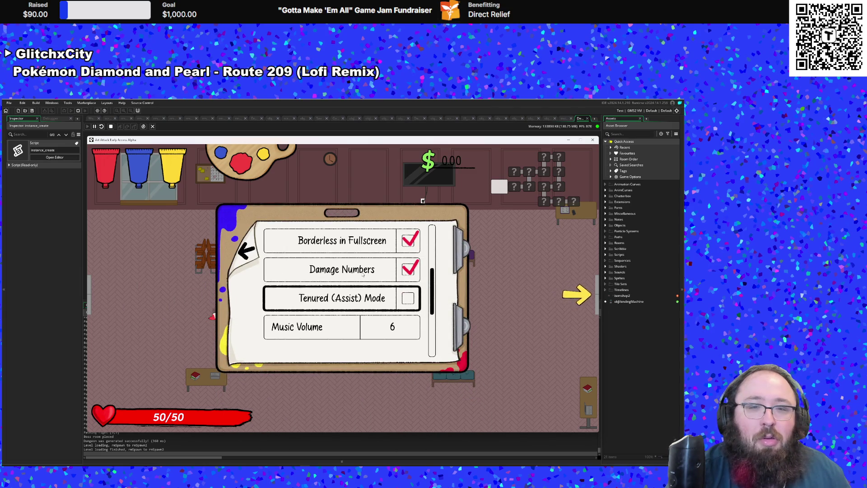
key("Up")
key("Left")
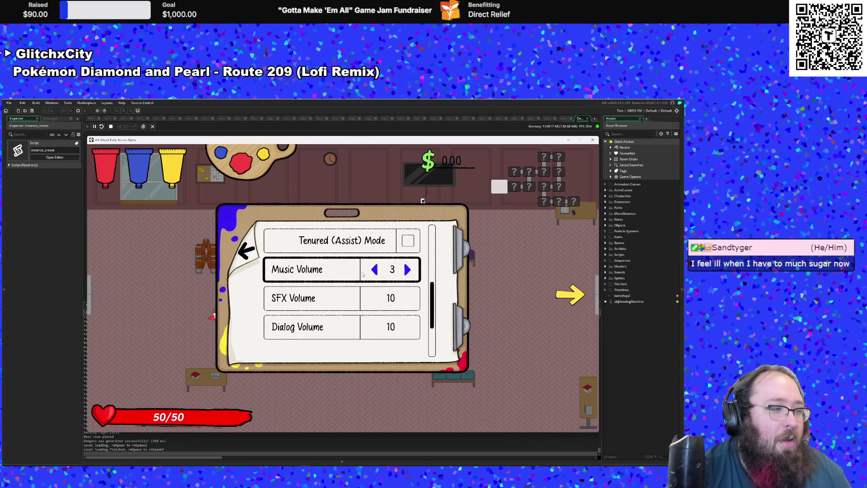
key("Left")
key("Escape")
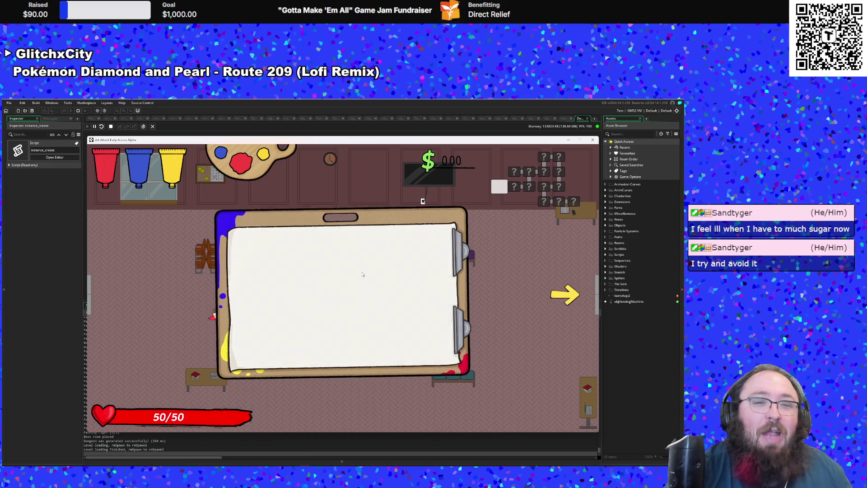
Step: Walk the character around the room and back near its starting spot
key("w")
key("a")
key("s")
key("s")
key("d")
key("w")
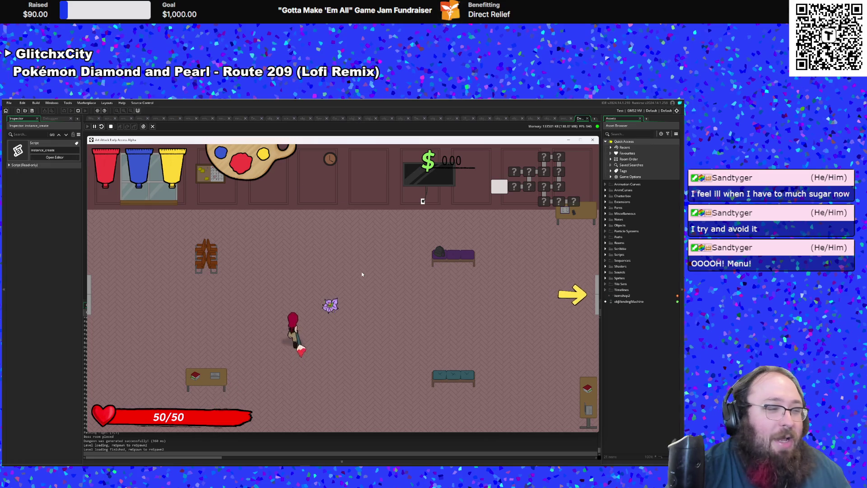
key("a")
key("s")
key("w")
key("d")
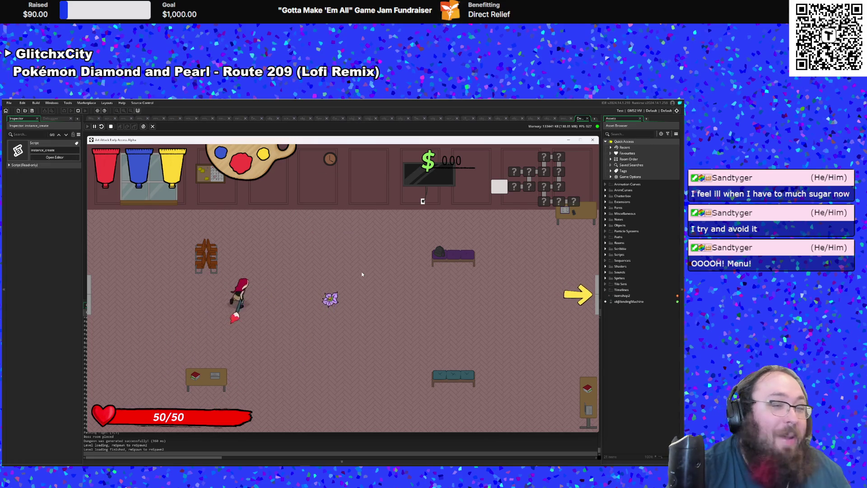
Step: Reopen settings and toggle Tenured (Assist) Mode on, then back off
key("Escape")
key("s")
key("Return")
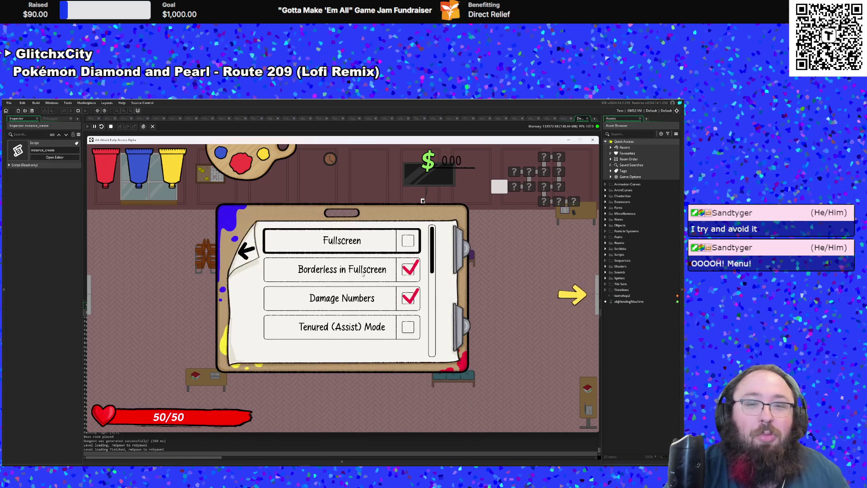
key("s")
key("s")
key("s")
key("s")
key("w")
key("Return")
key("Return")
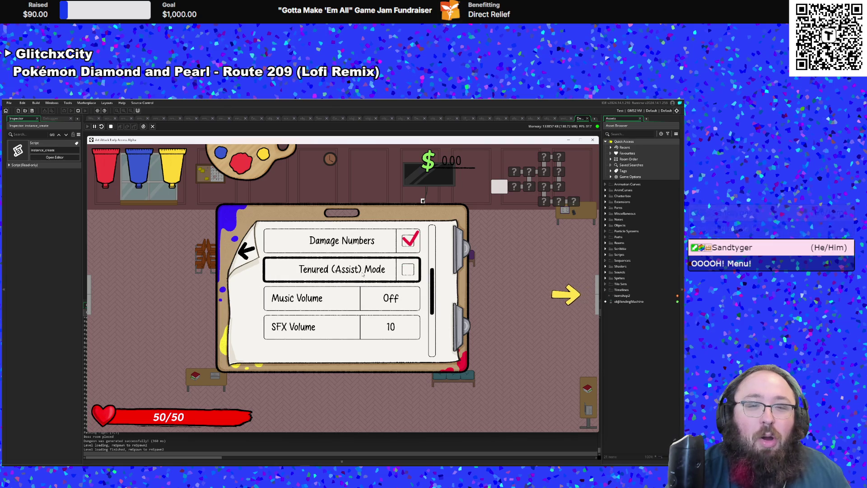
Step: Keep Music Volume Off, set SFX and Dialog Volume to 10, and resume play
key("s")
key("d")
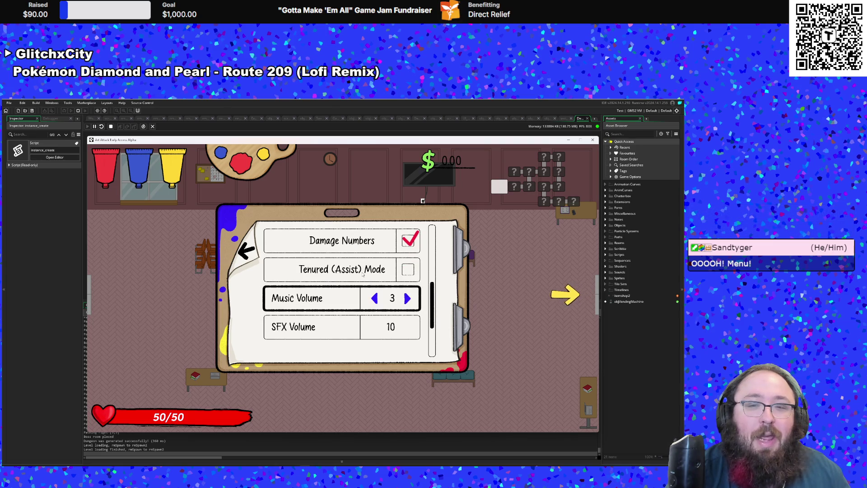
key("a")
key("s")
key("a")
key("a")
key("d")
key("d")
key("s")
key("a")
key("a")
key("a")
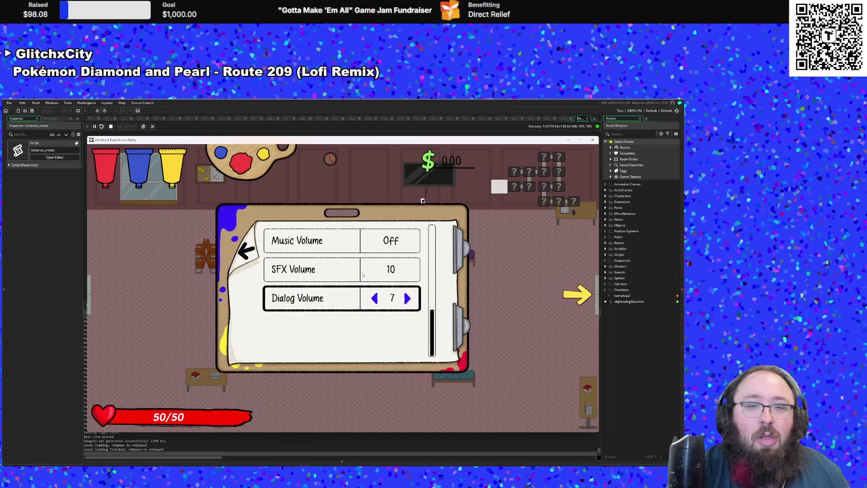
key("w")
key("w")
key("w")
key("s")
key("s")
key("s")
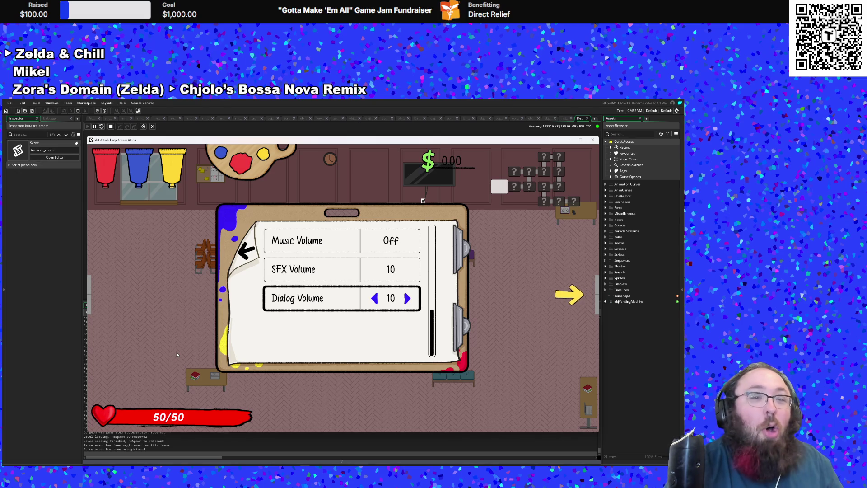
key("Escape")
key("Escape")
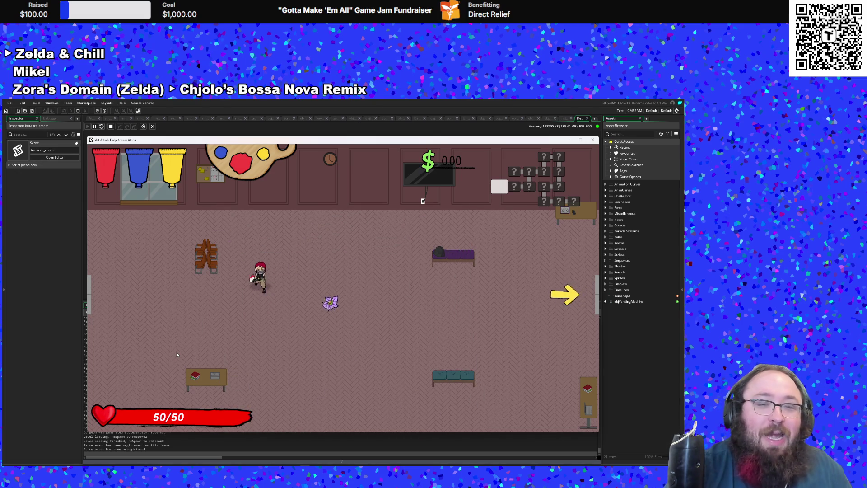
Step: Walk onto the flower and pick up the Nightshade, bringing up the yellow paint tutorial
key("d")
key("w")
key("e")
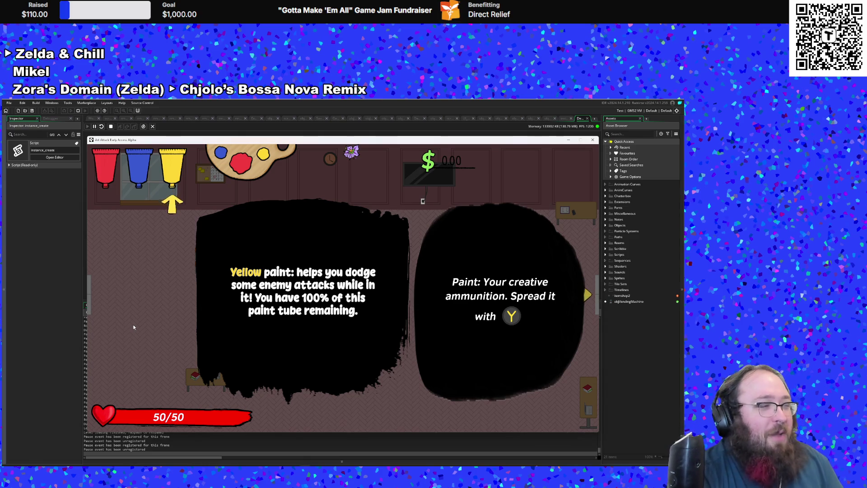
Step: Dismiss the paint tutorial and walk the character around the room's left side
key("space")
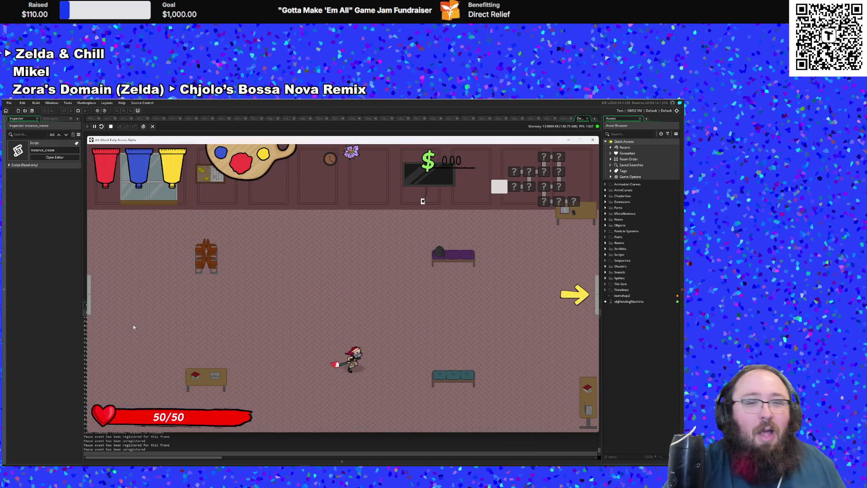
key("a")
key("s")
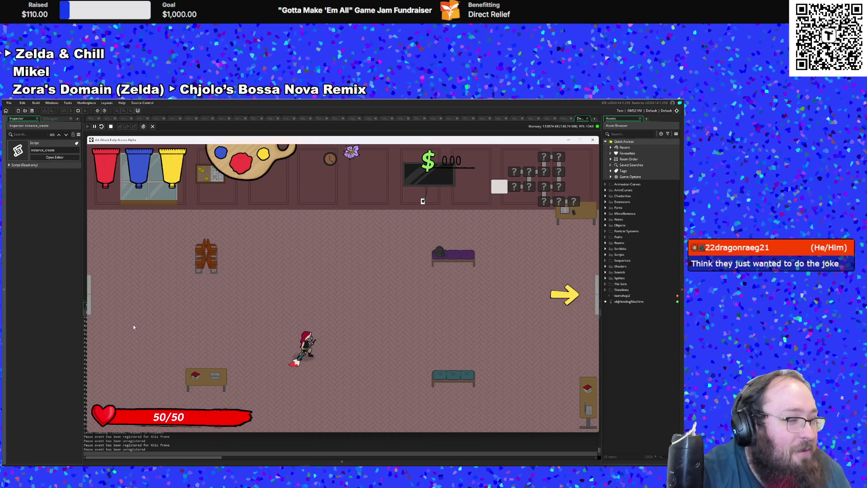
key("w")
key("a")
key("s")
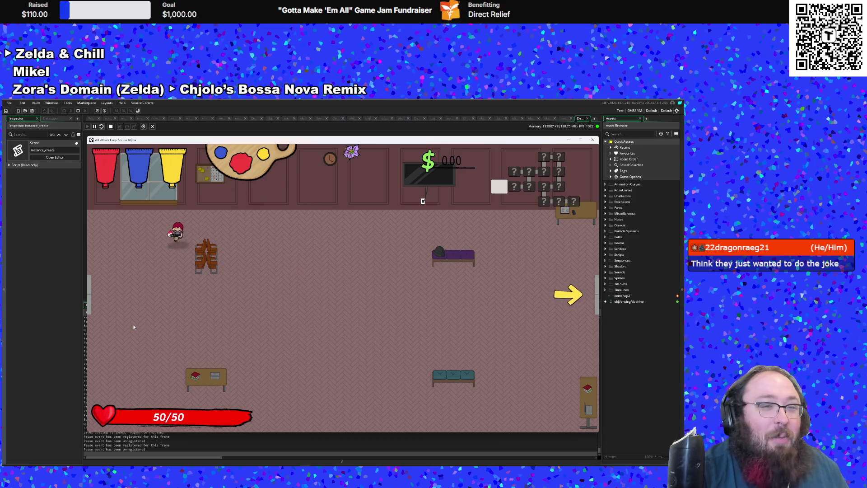
key("d")
key("w")
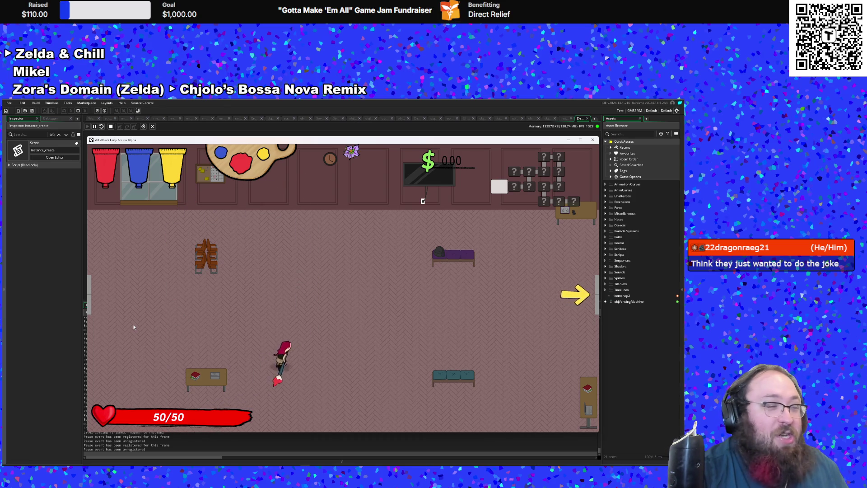
key("a")
key("s")
Step: Keep circling the room, leaving a red paint splat beside the lower-left table
key("d")
key("w")
key("w")
key("a")
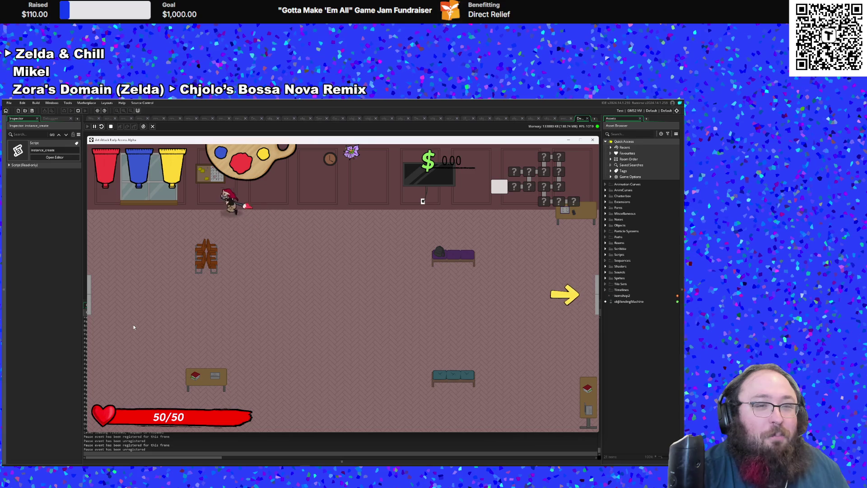
key("s")
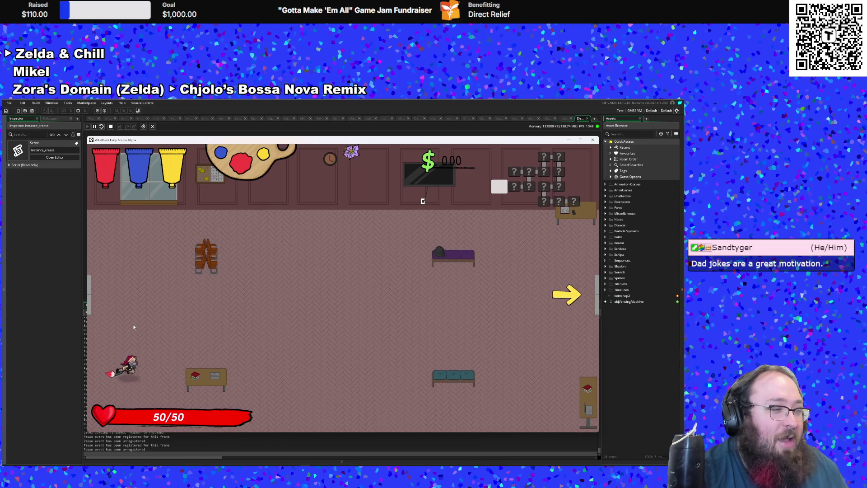
key("d")
key("w")
key("a")
key("s")
key("s")
key("d")
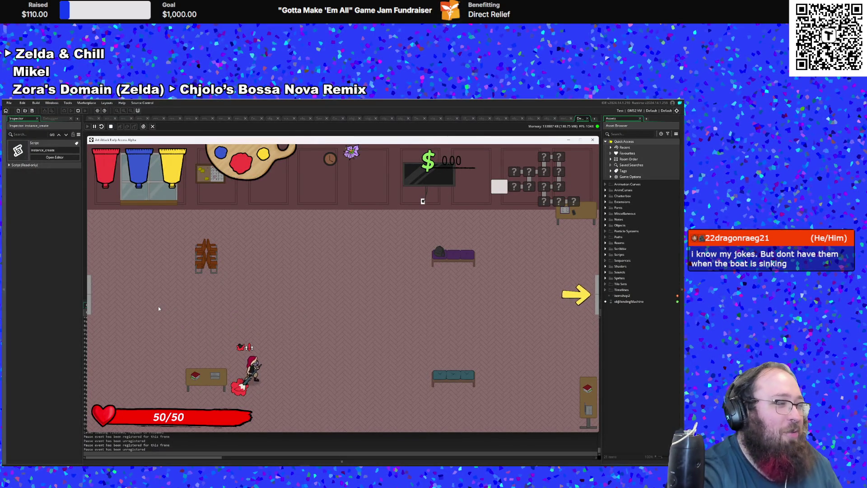
Step: Walk and dash around the room, then leave through the right exit arrow
key("d")
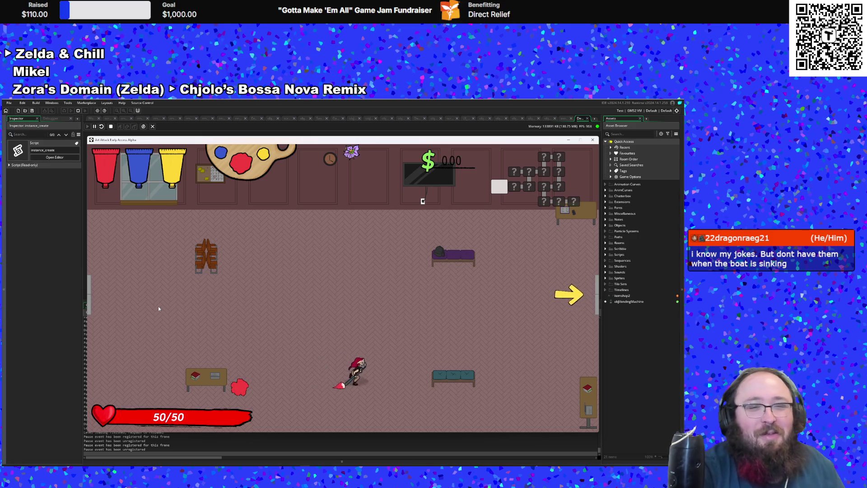
key("w")
key("d")
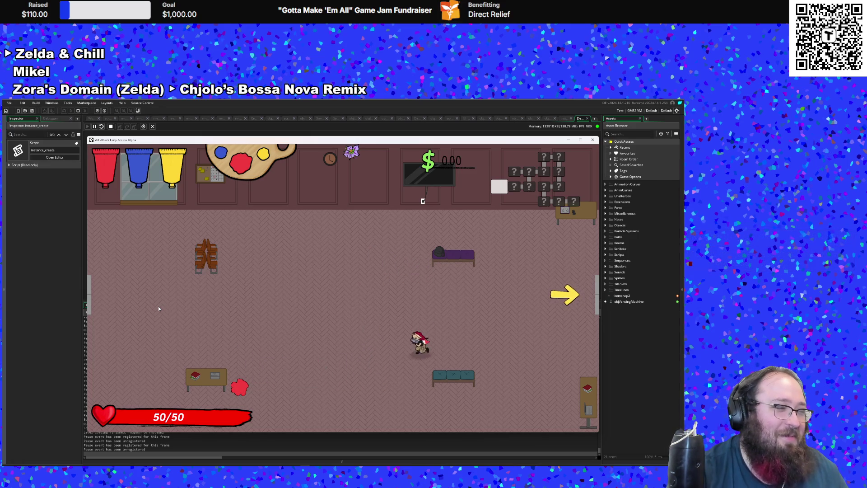
key("w")
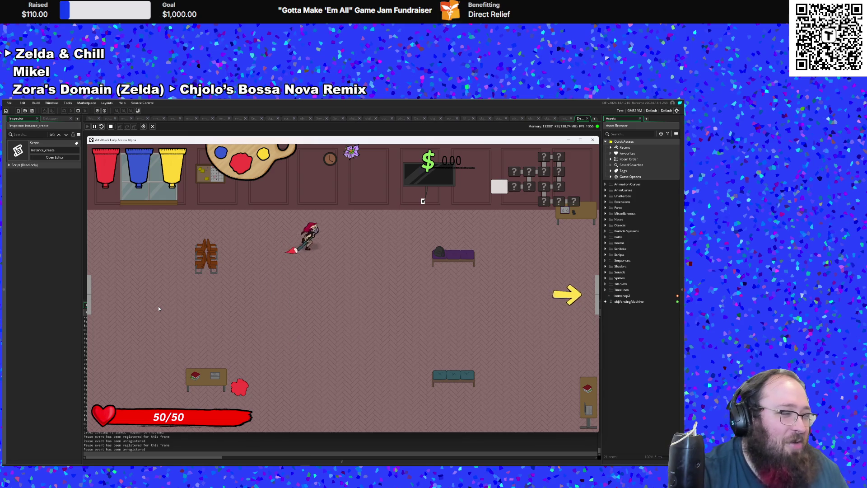
key("a")
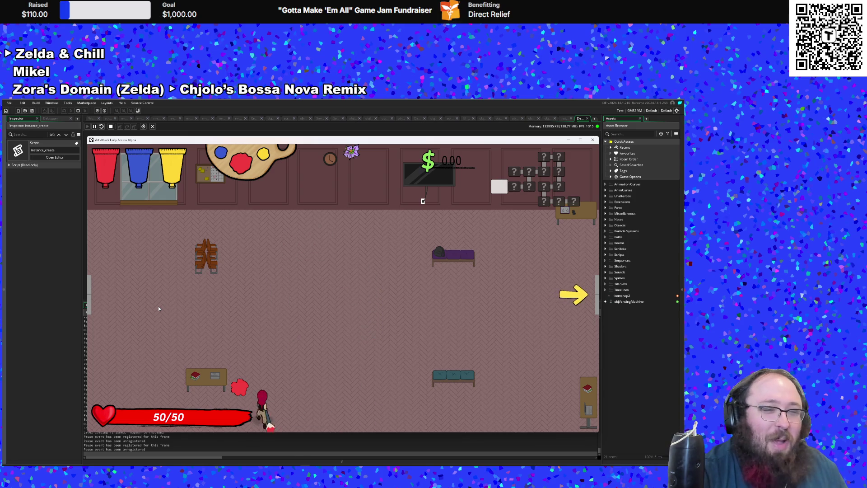
key("s")
key("d")
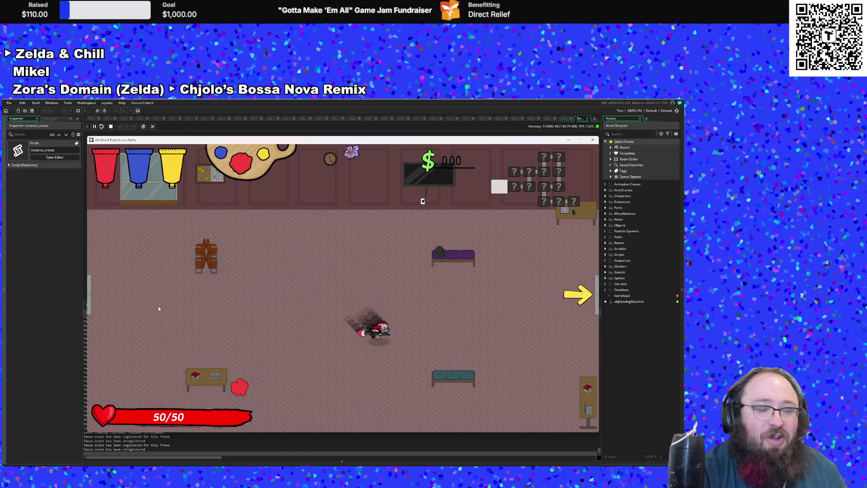
key("a")
key("w")
key("a")
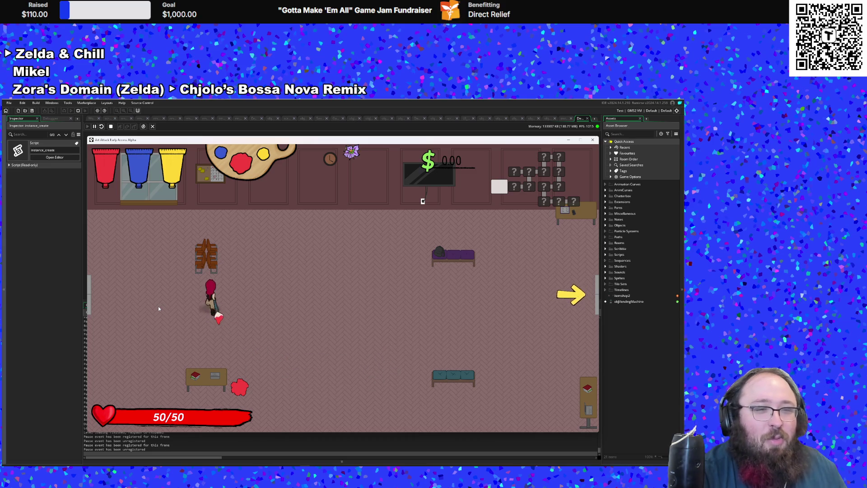
key("s")
key("d")
key("w")
key("a")
key("w")
key("d")
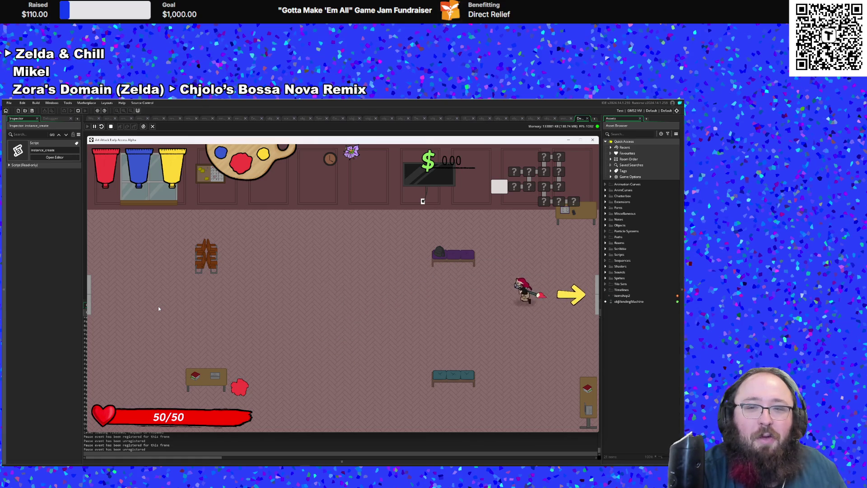
key("d")
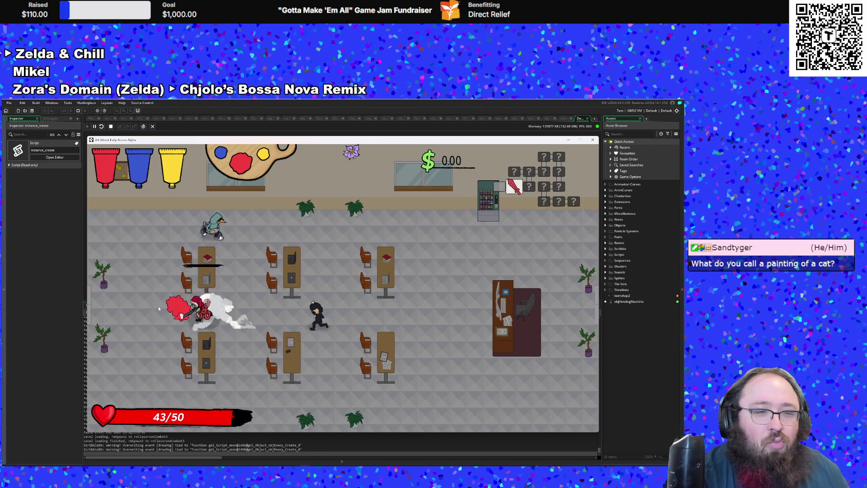
Step: Fight the enemy, collect the vending-machine money, and head to the right exit
key("d")
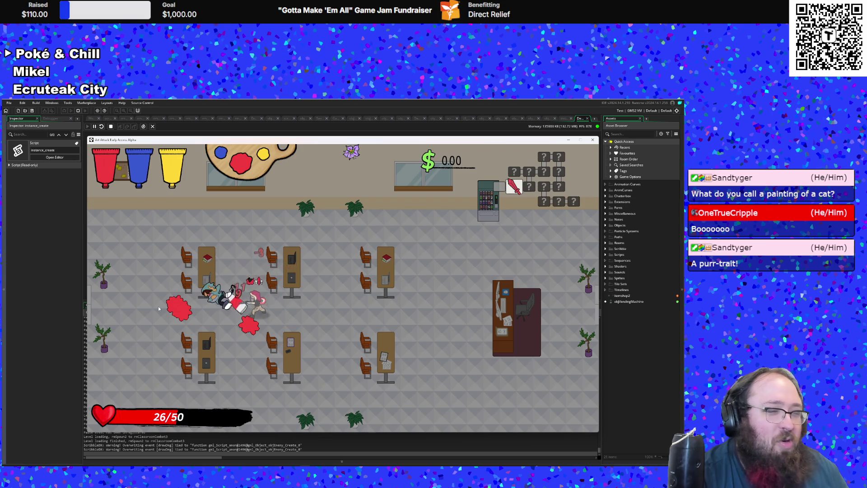
key("d")
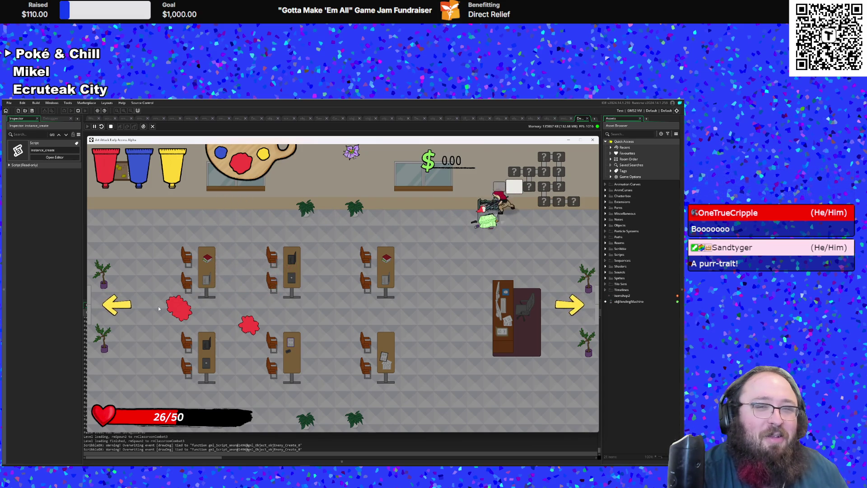
key("s")
key("a")
key("d")
key("w")
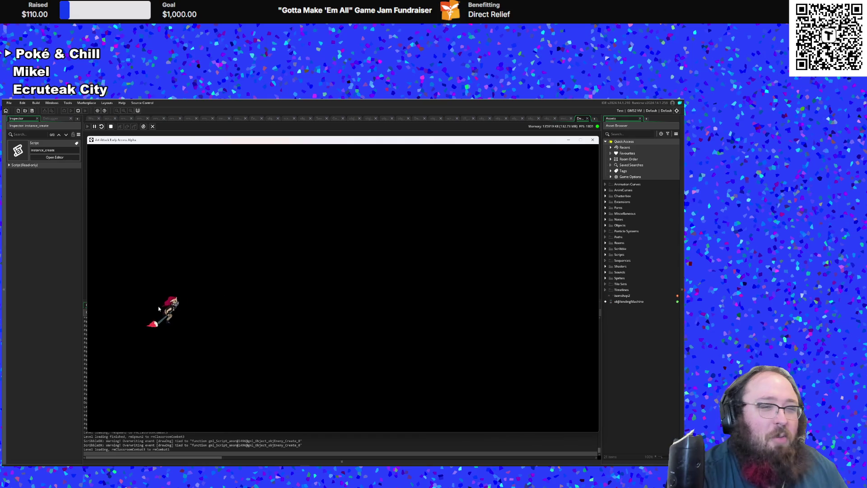
Step: Attack enemies with red paint in the combat room until the character dies
key("d")
key("a")
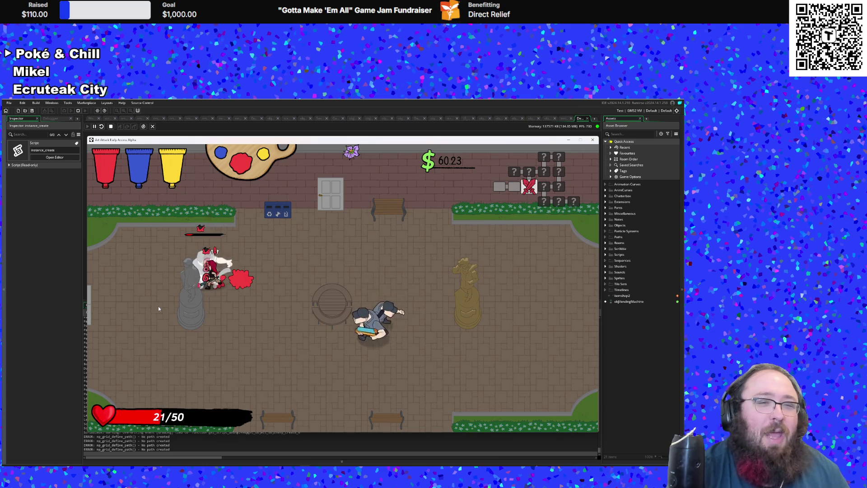
key("s")
key("d")
key("d")
key("s")
key("w")
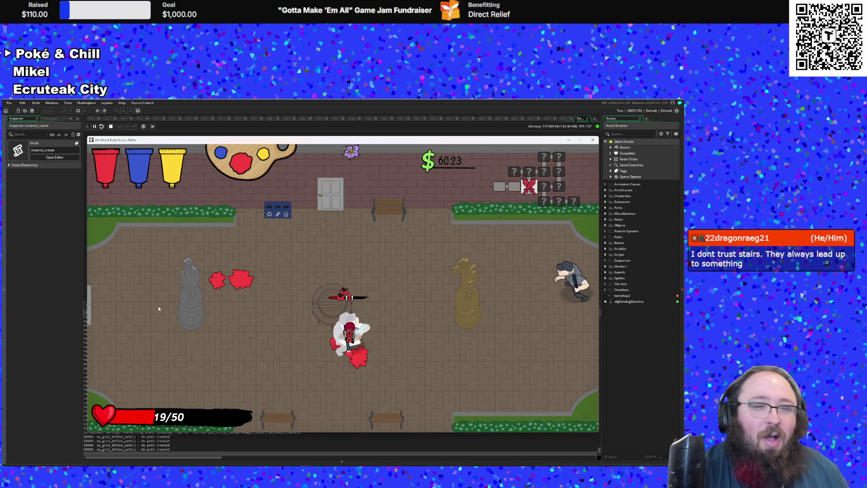
key("d")
key("s")
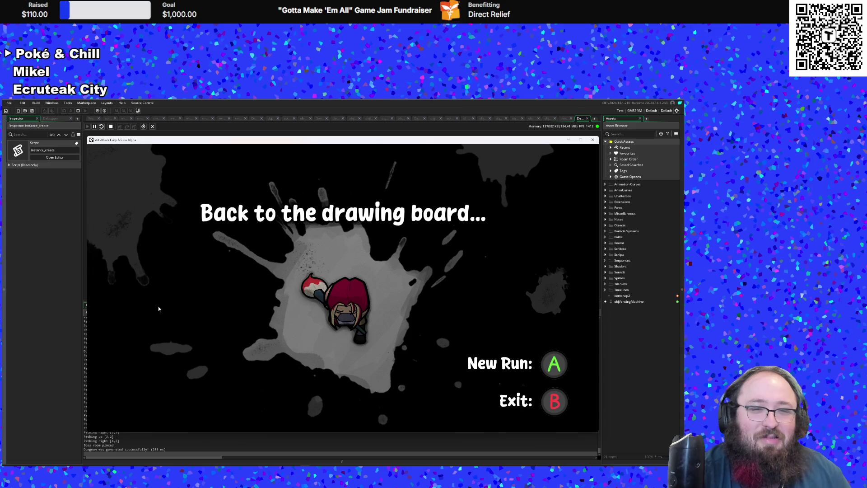
Step: Start a new run and walk through the green exit arrow into the next room
key("a")
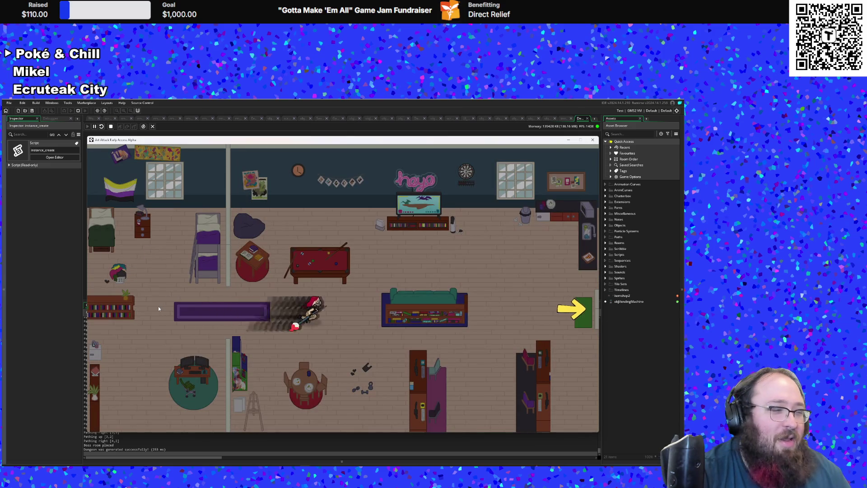
key("d")
key("s")
key("d")
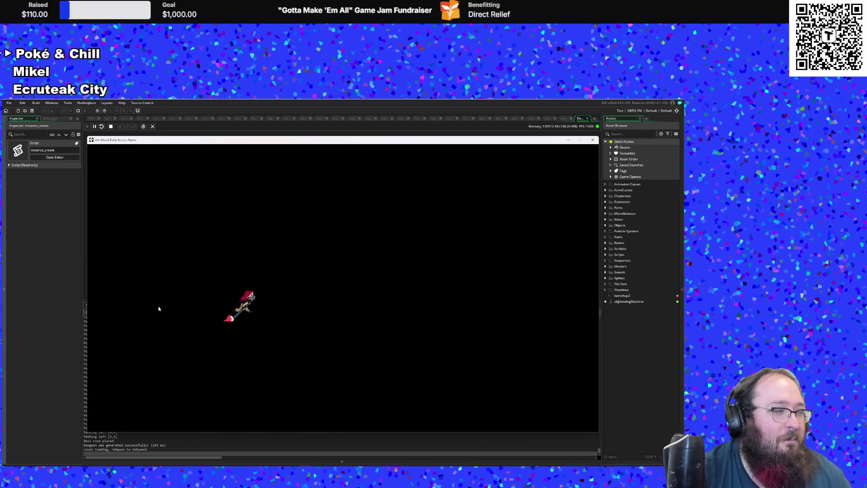
key("d")
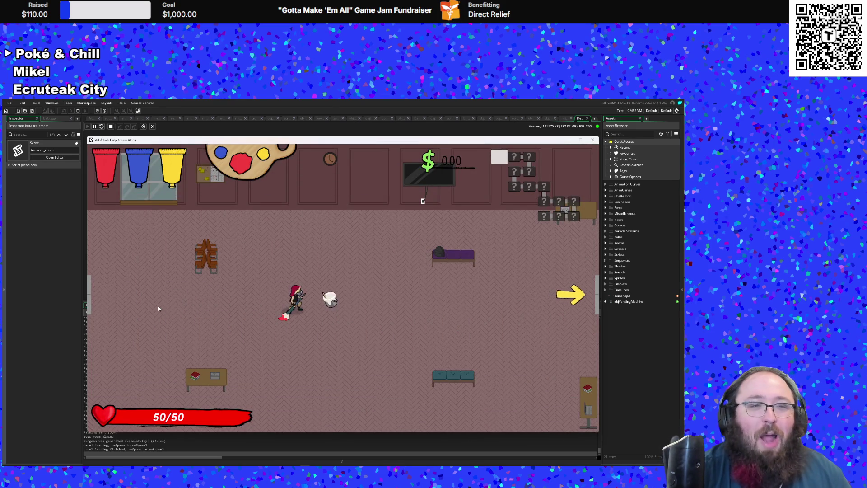
Step: Mix Pink paint at the white paint bucket and head for the exit
key("d")
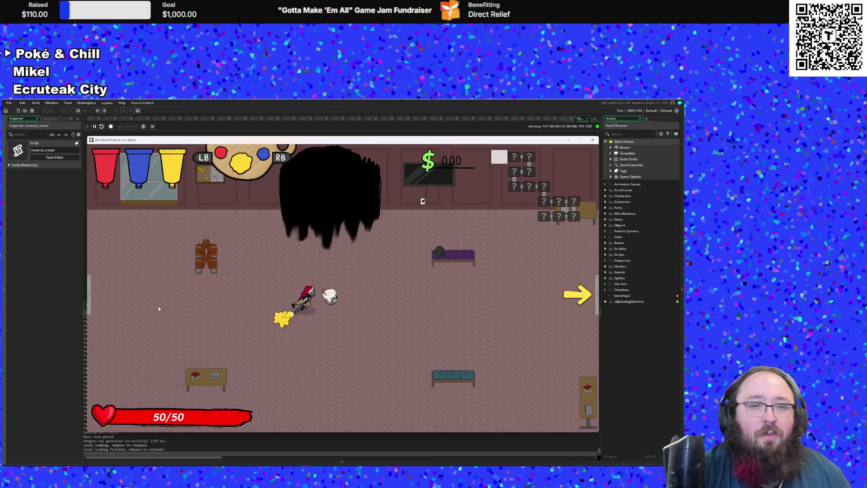
key("y")
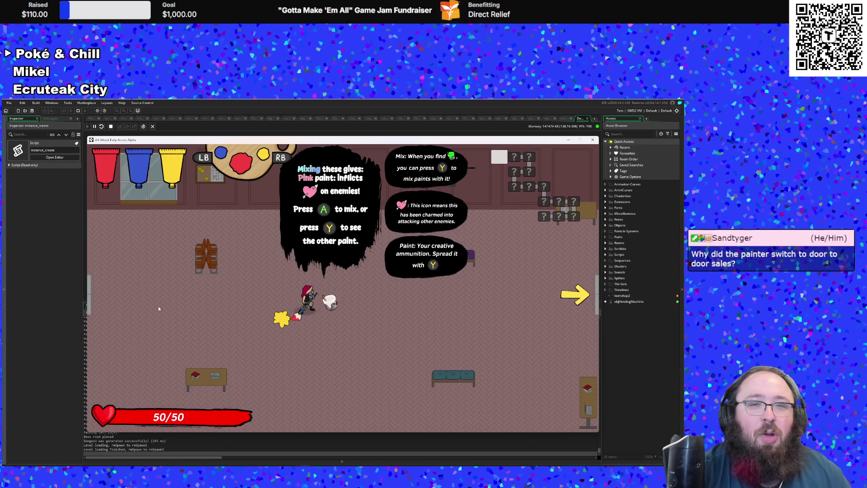
key("space")
key("d")
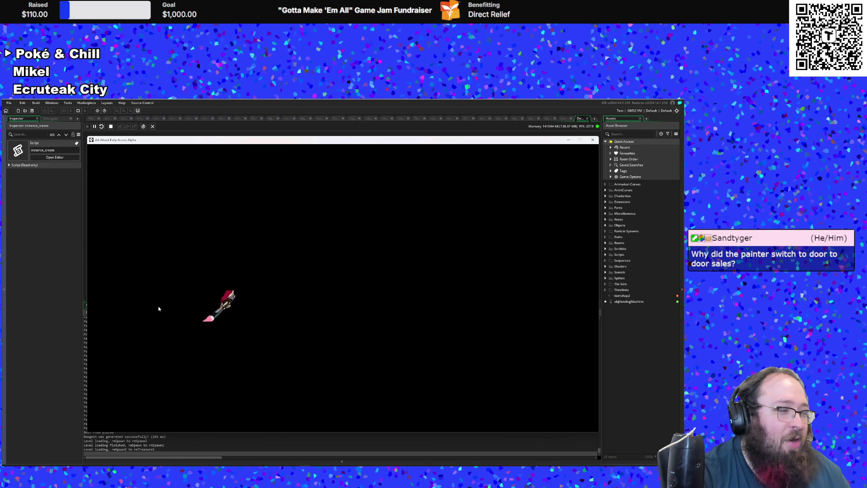
Step: Walk past the vending machine and tables onto the blue paint bucket
key("d")
key("w")
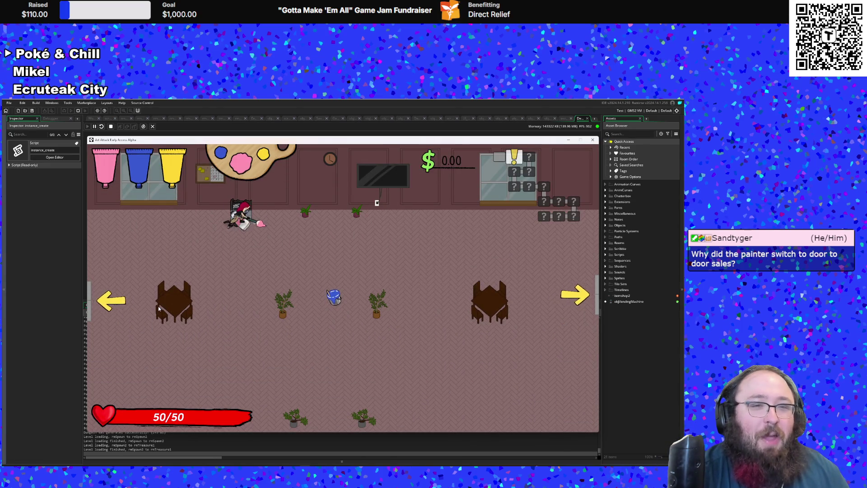
key("s")
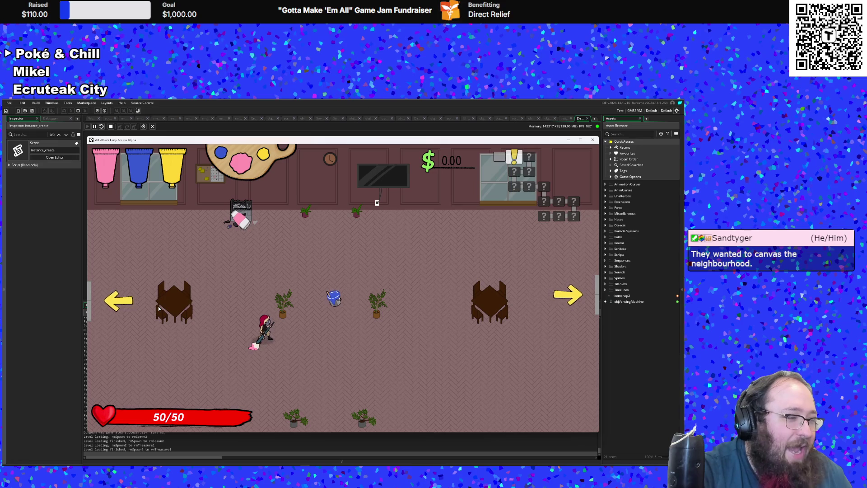
key("s")
key("d")
key("w")
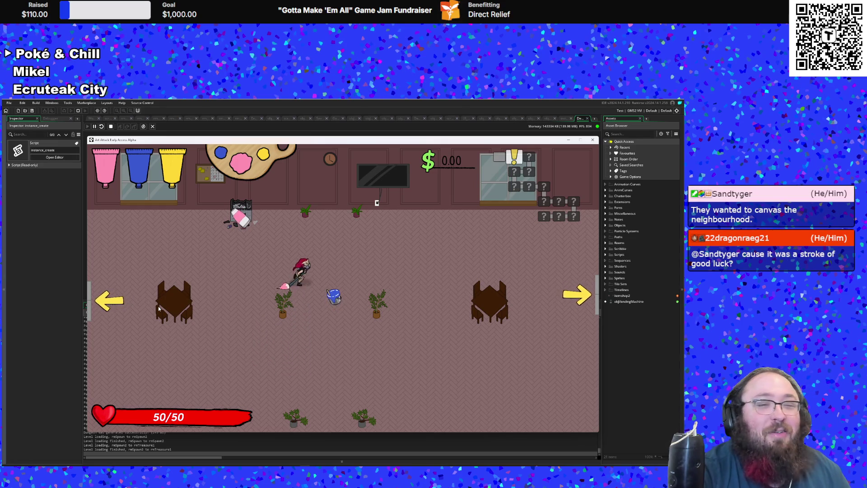
key("d")
key("s")
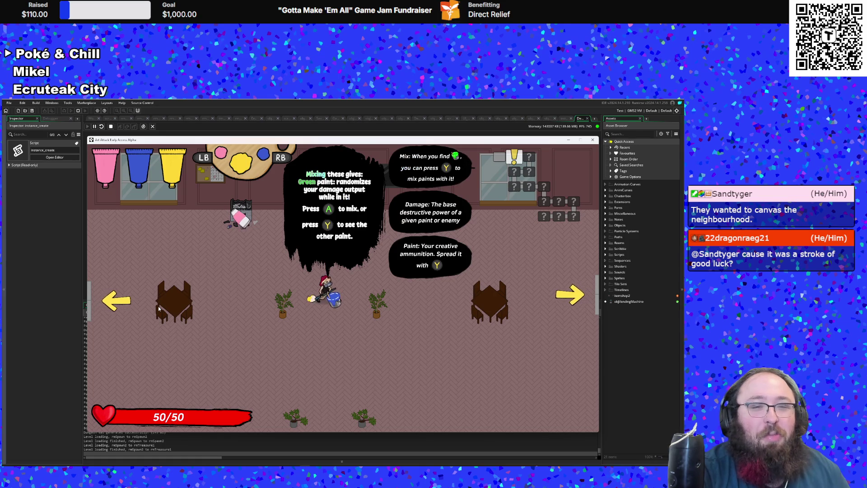
Step: Mix Green paint and leave through the right exit into the combat room
key("e")
key("s")
key("d")
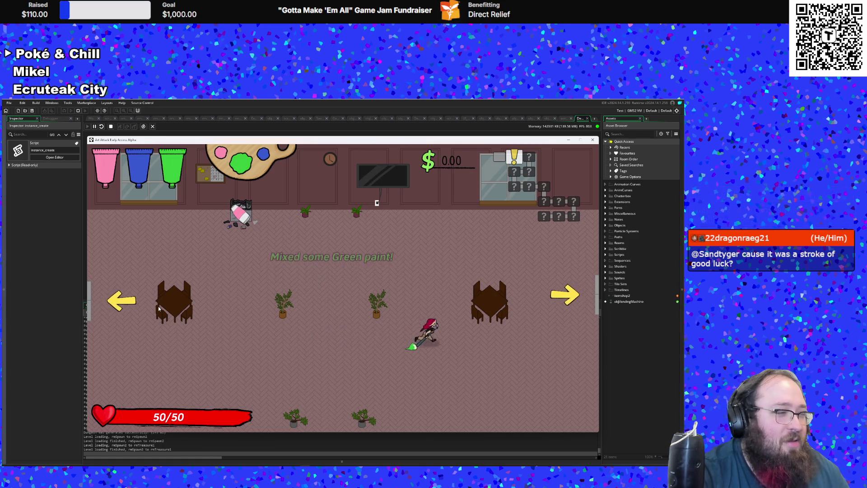
key("w")
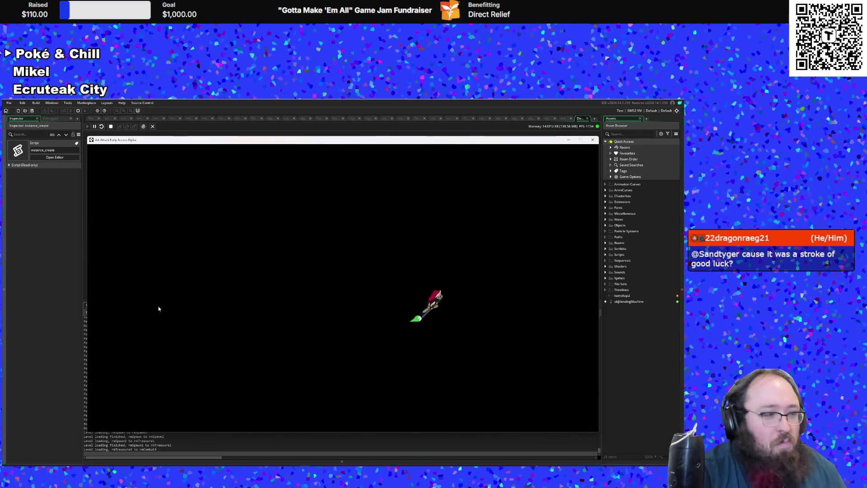
key("a")
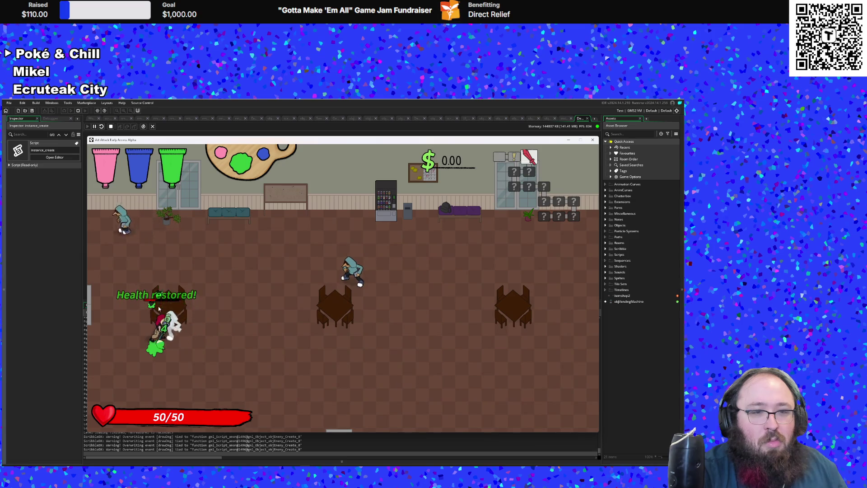
Step: Strike three enemies with green paint attacks
left_click(159, 309)
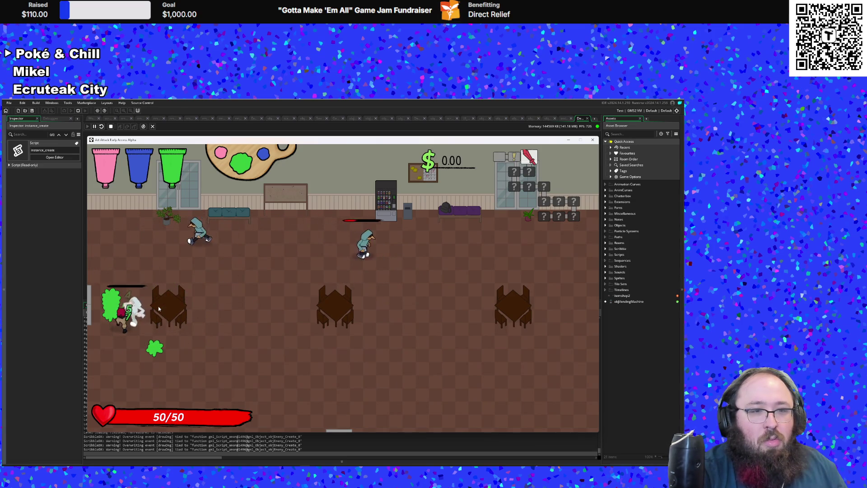
key("w")
key("d")
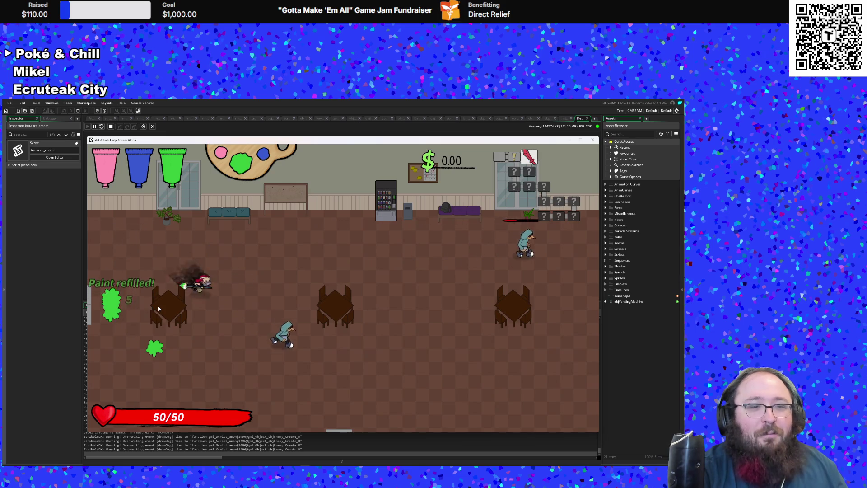
key("d")
key("s")
left_click(159, 309)
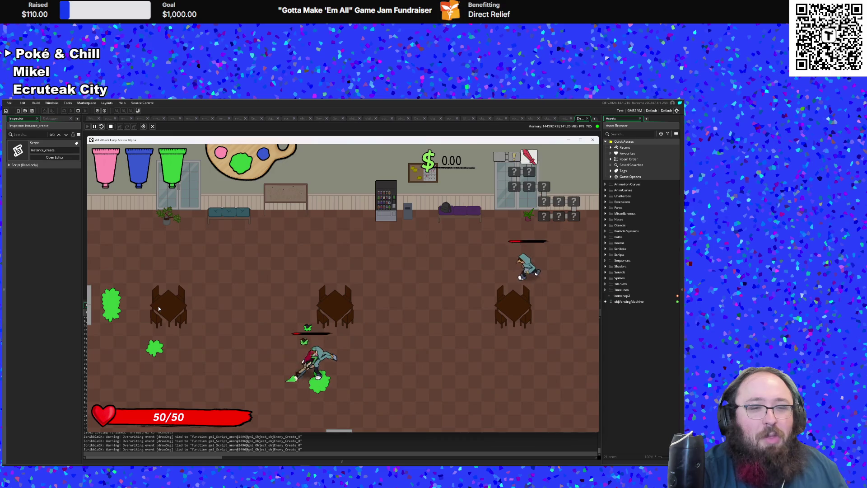
key("w")
key("w")
key("d")
left_click(159, 309)
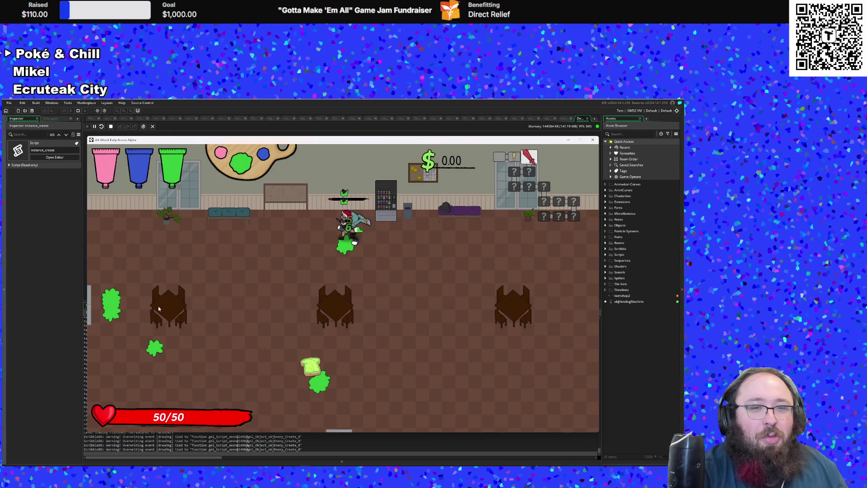
Step: Collect the vending-machine money, bringing the total to $180.70, and dodge the toast enemy
key("d")
key("w")
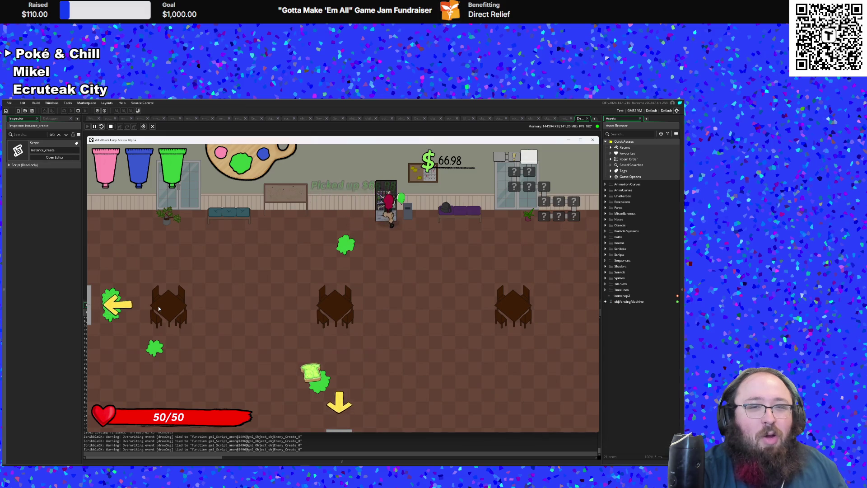
key("s")
key("a")
key("w")
key("a")
key("s")
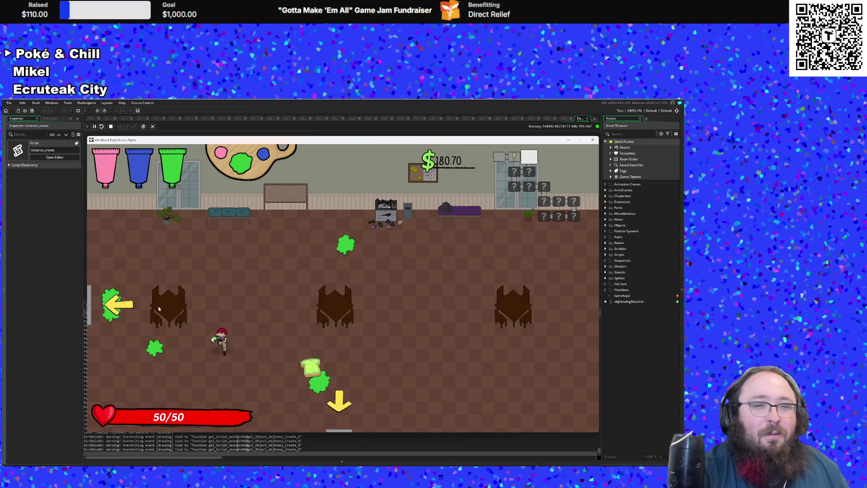
key("d")
Step: Exit through the bottom arrow and approach the guard in the outdoor plaza
key("d")
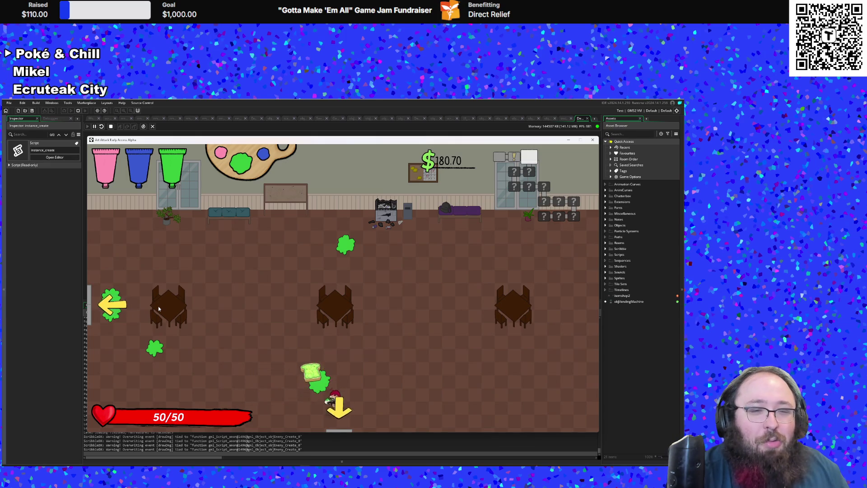
key("s")
key("s")
key("a")
key("w")
key("d")
Step: Attack the grabbing guard and other enemies with green, then pink paint until they fall
left_click(158, 309)
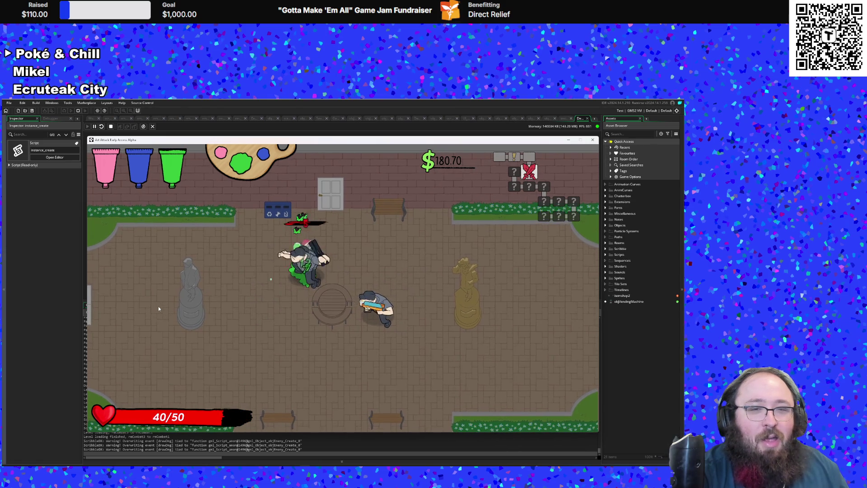
left_click(158, 309)
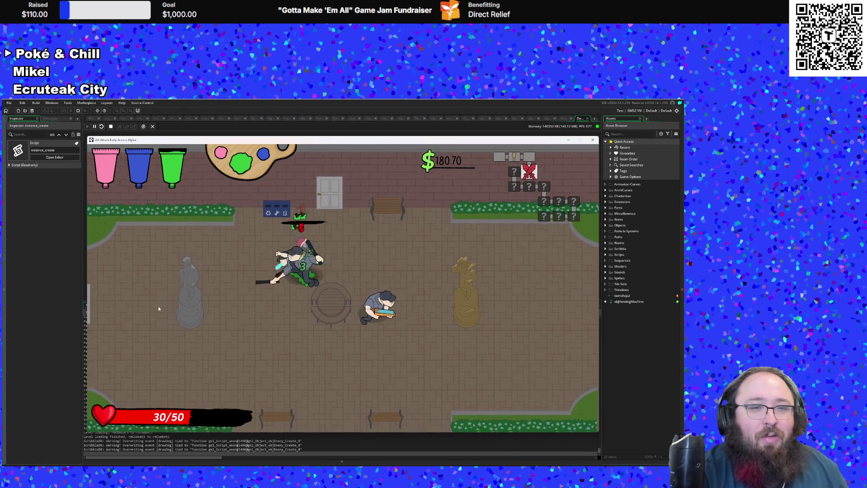
left_click(158, 308)
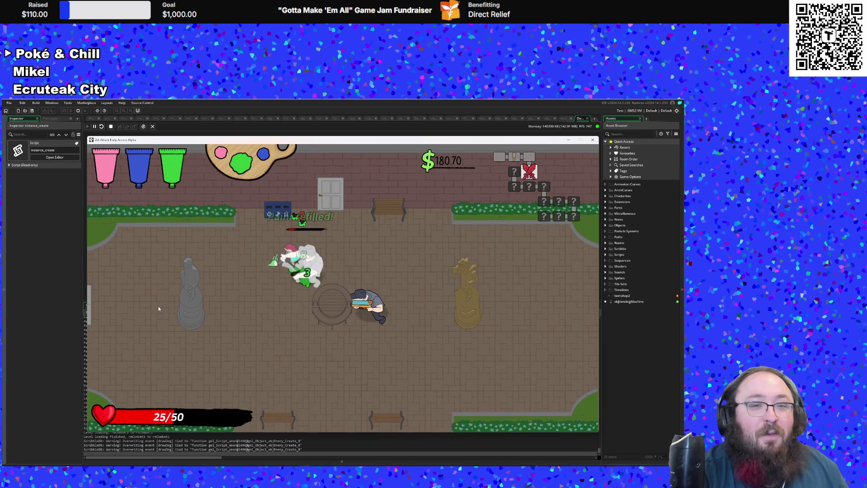
left_click(158, 308)
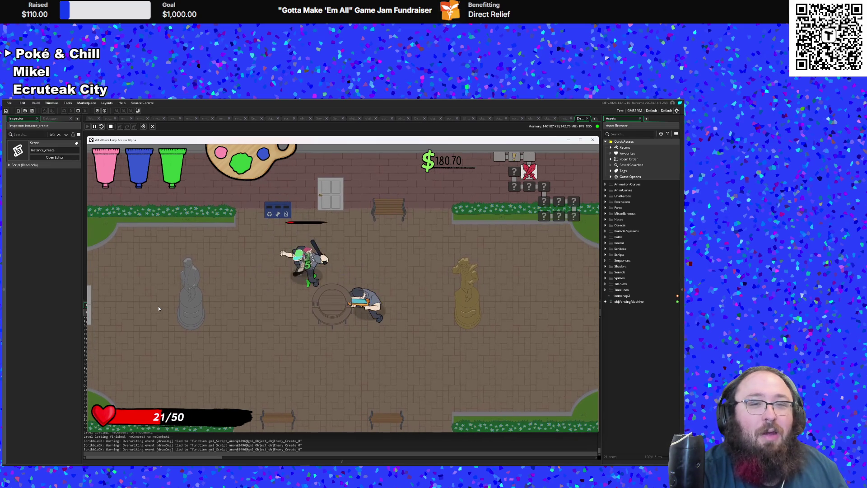
scroll(159, 308, "down", 1)
left_click(159, 308)
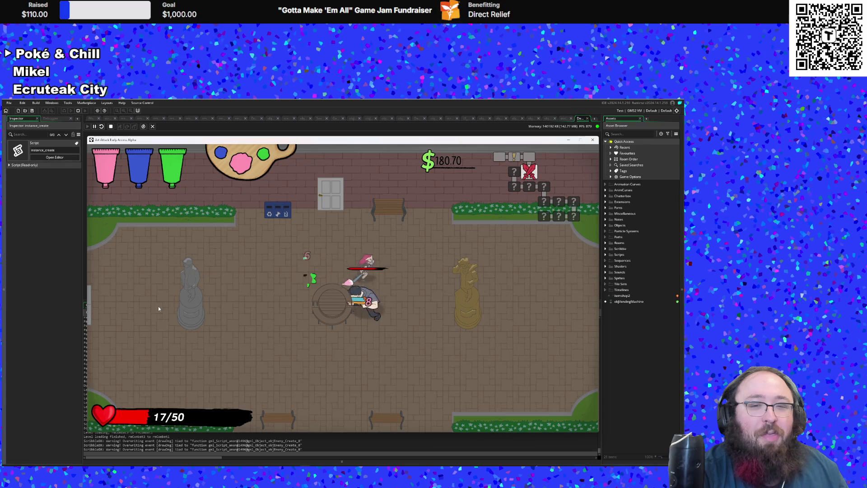
left_click(159, 308)
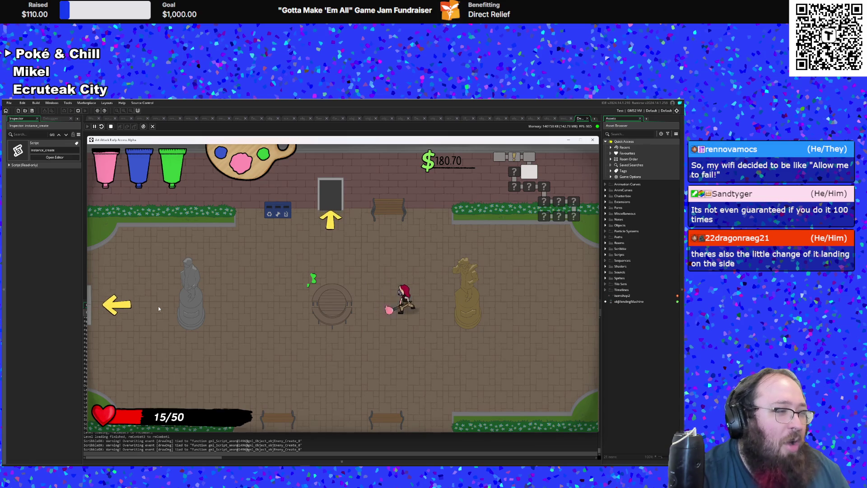
Step: Walk the player past the statue to the plaza's left exit at 15/50 health
key("a")
key("w")
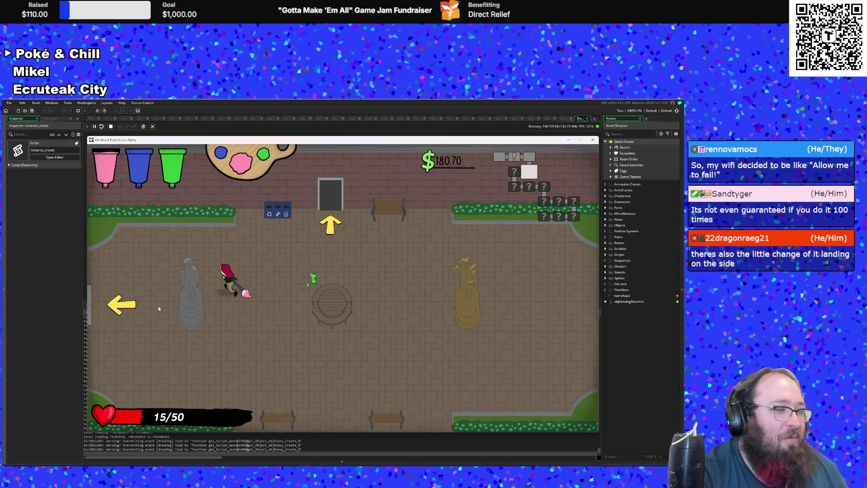
key("a")
key("s")
key("d")
key("s")
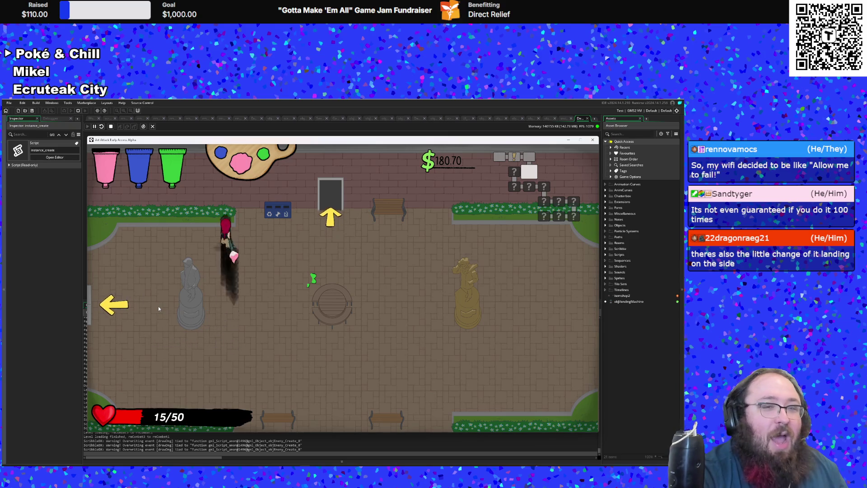
key("Left")
key("Down")
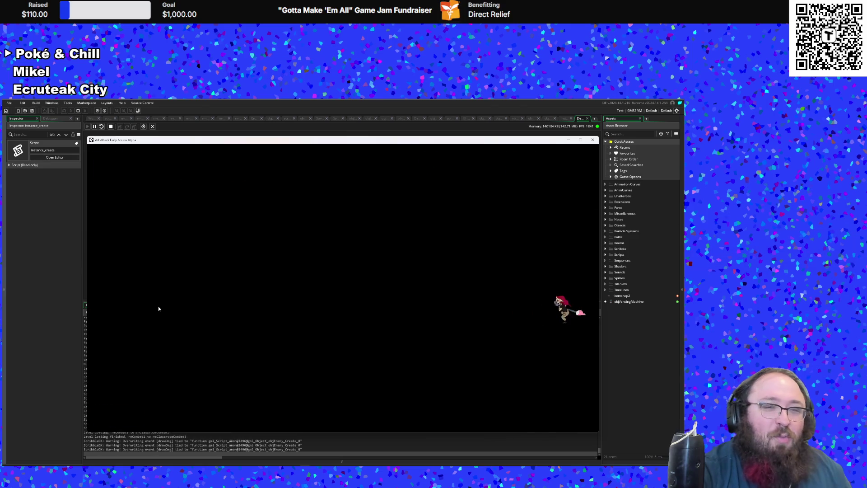
Step: Move around the new classroom and dash right to engage the enemies
key("Up")
key("Left")
key("Down")
key("Left")
key("Left")
key("Down")
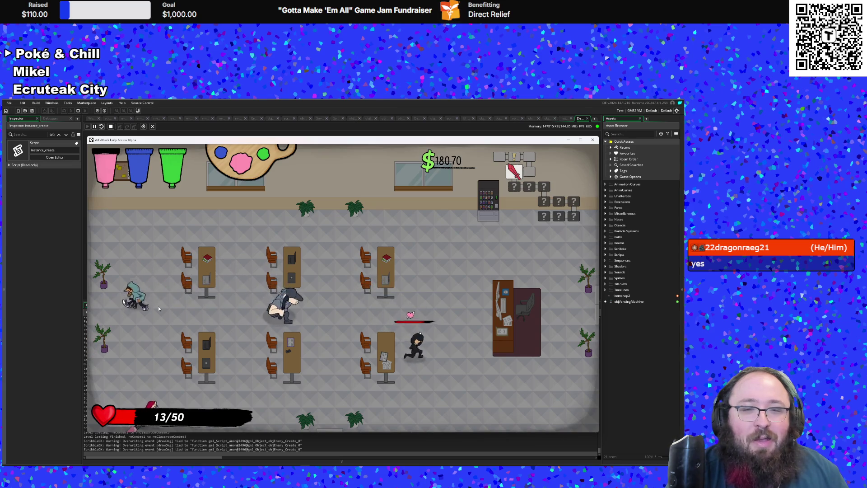
key("Right")
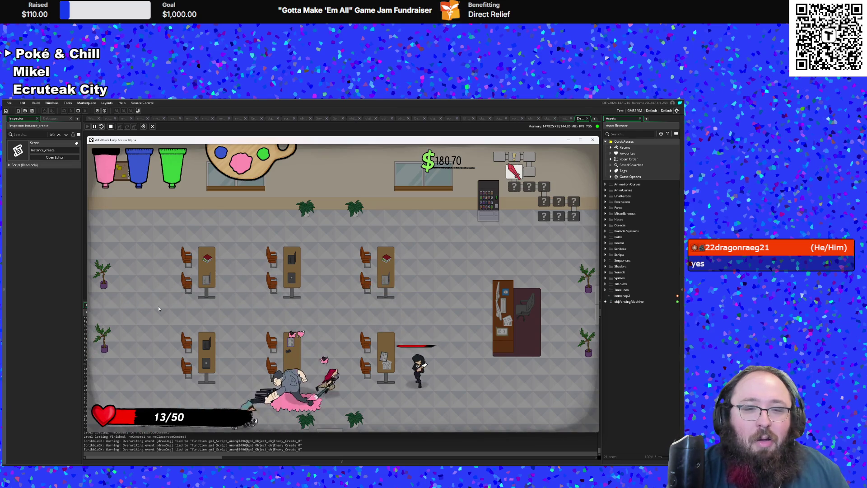
key("Right")
key("Left")
key("Up")
Step: Alternate charging the enemies and retreating along the room's edges
key("Right")
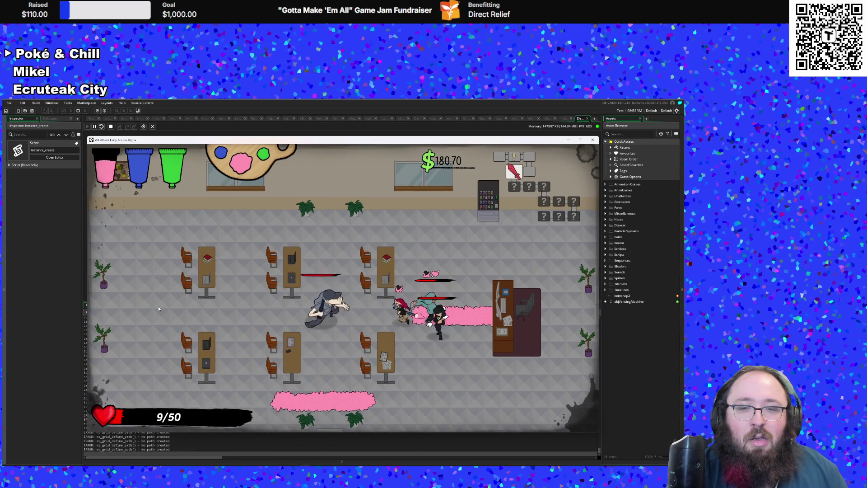
key("Down")
key("Left")
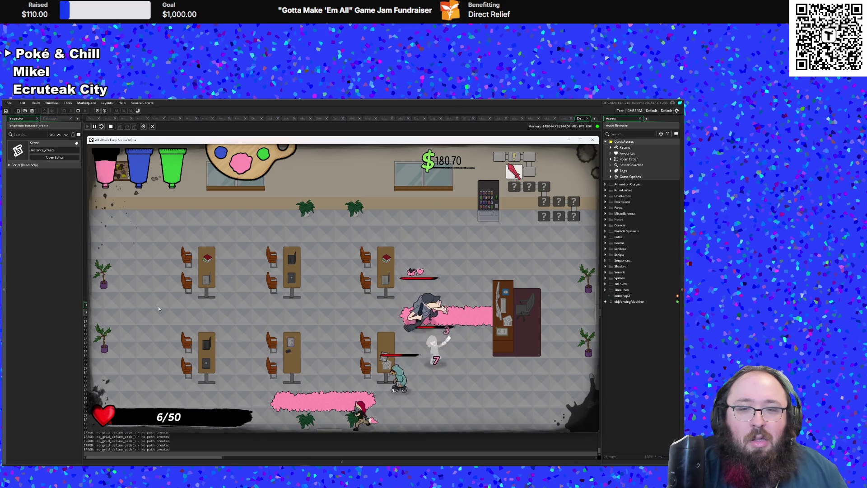
key("Left")
key("Up")
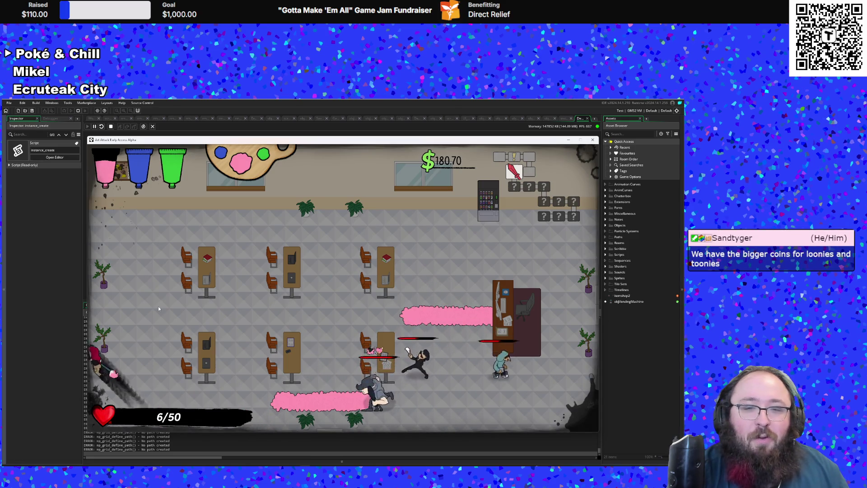
key("Right")
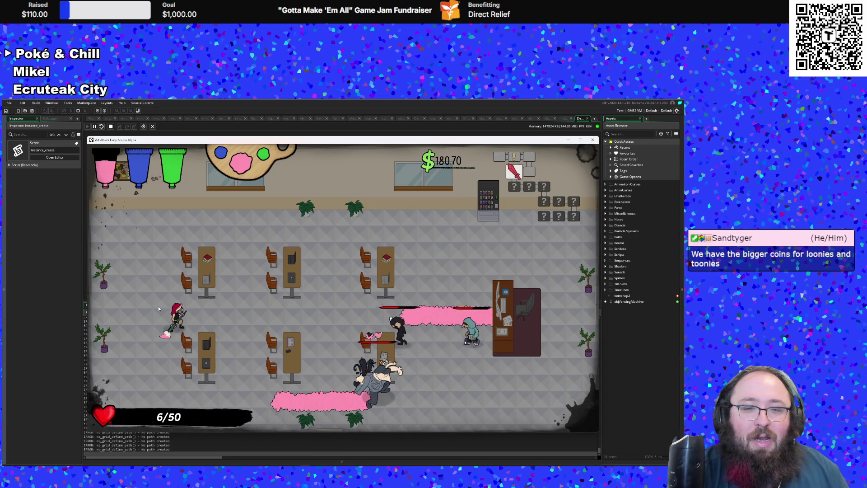
key("Right")
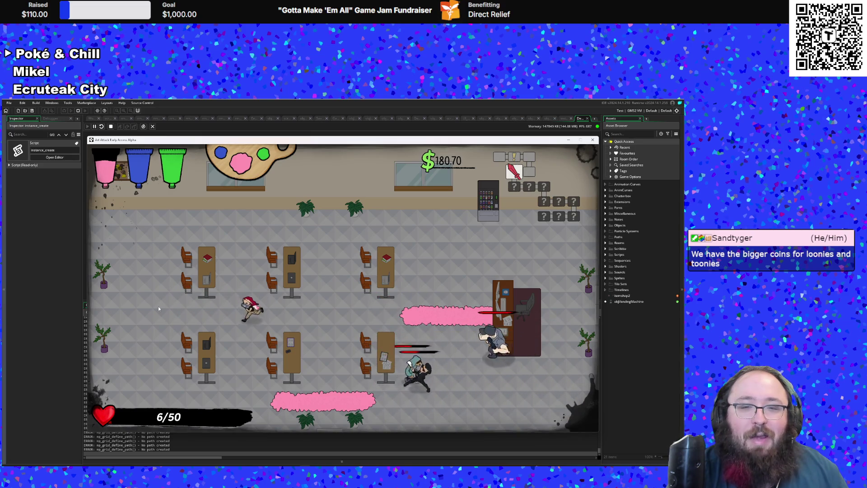
key("Left")
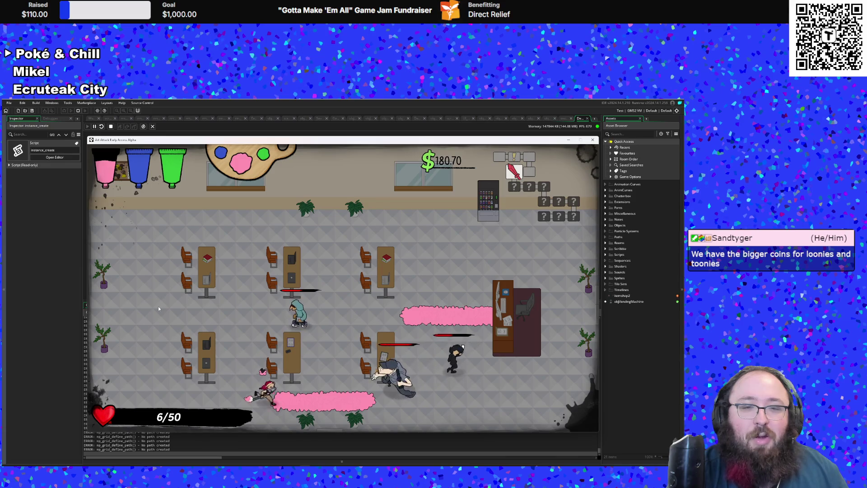
key("Up")
key("Right")
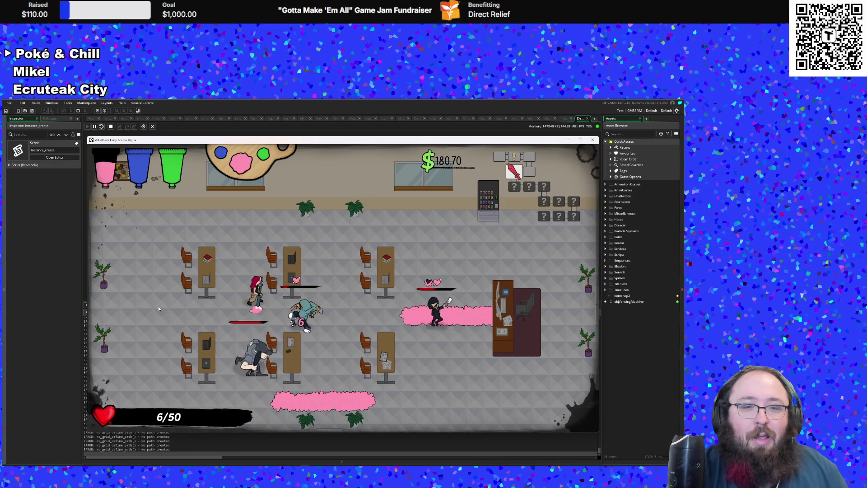
key("Left")
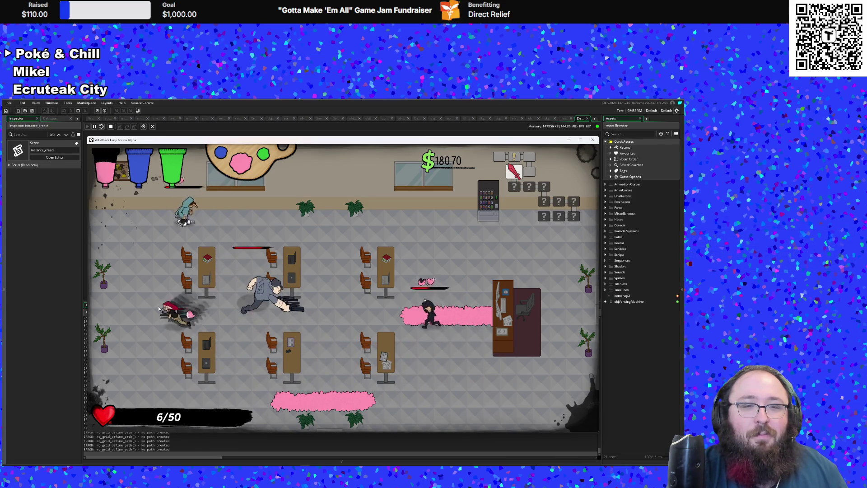
key("Up")
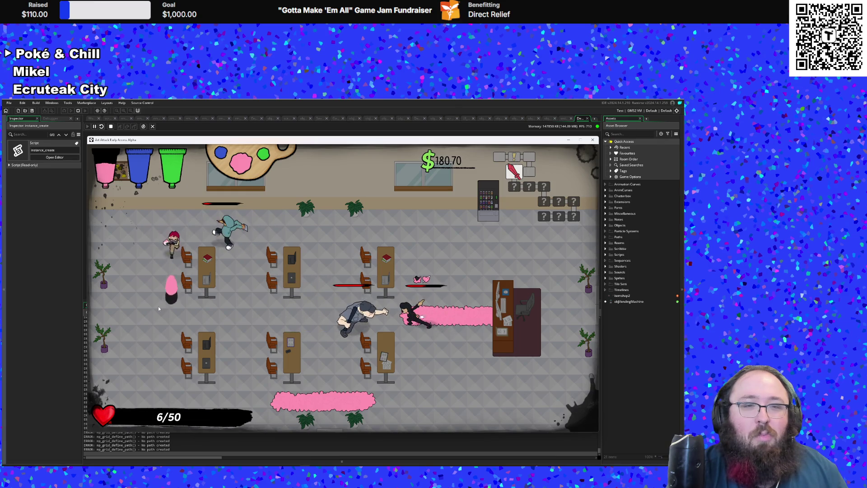
key("Left")
key("Up")
Step: Keep fighting across the desks while health drops toward 2/50, ending at the right wall
key("Right")
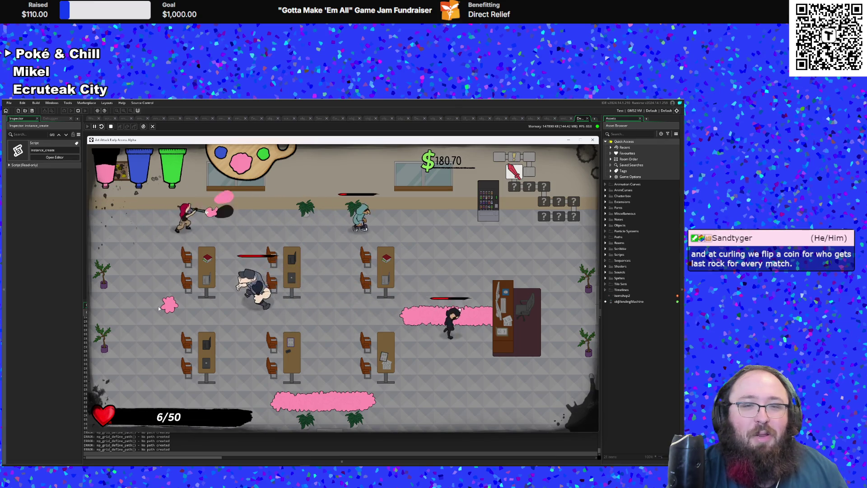
key("Left")
key("Down")
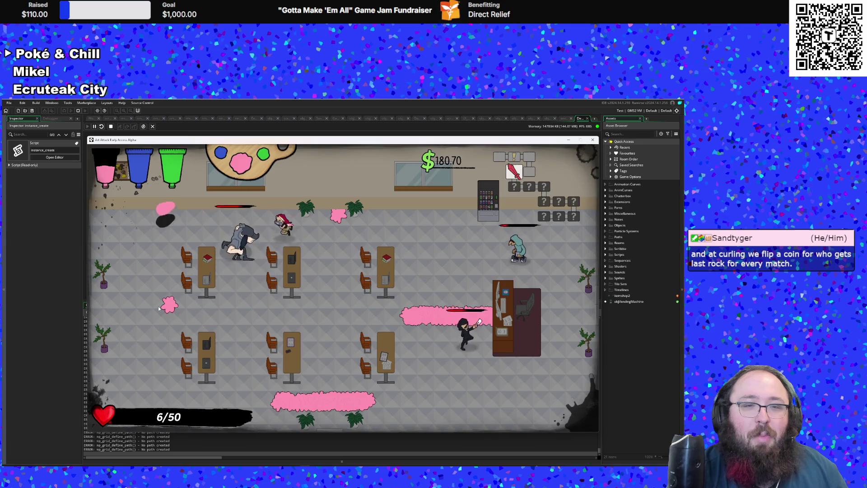
key("Down")
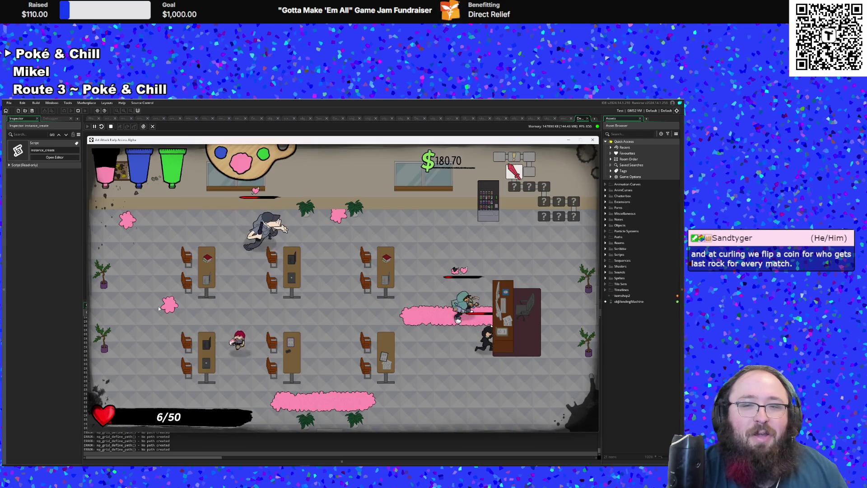
key("Right")
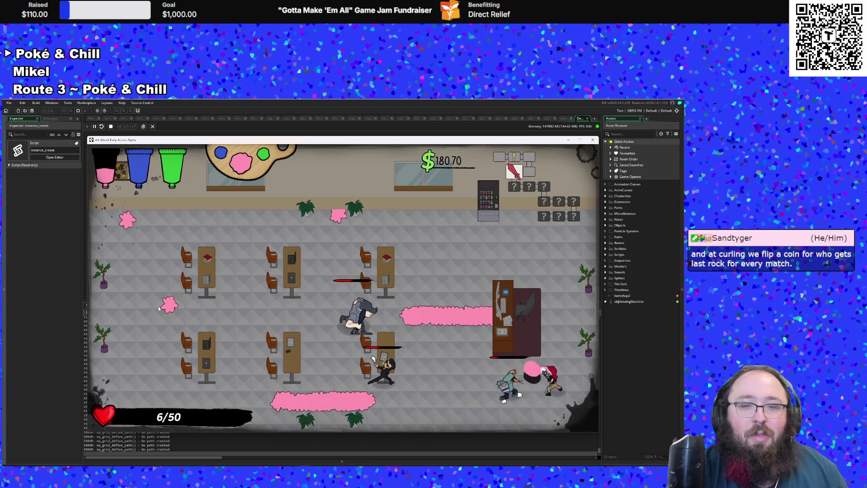
key("Up")
key("Up")
key("Left")
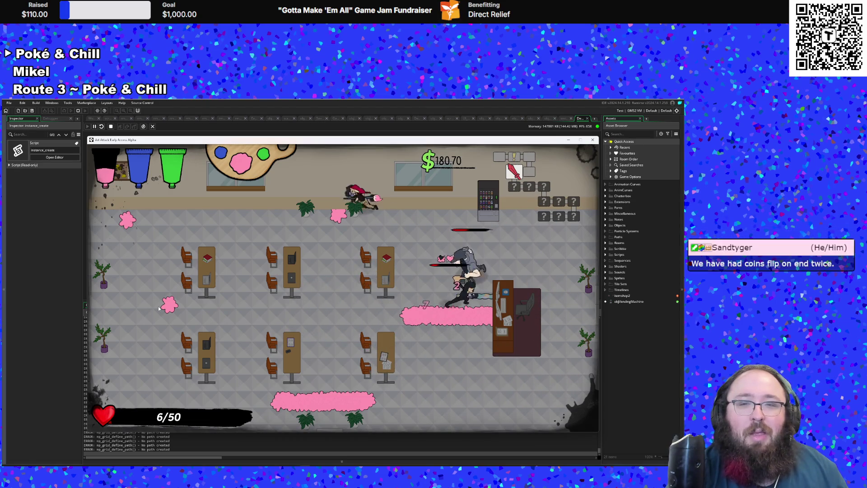
key("Left")
key("Left")
key("Down")
key("Down")
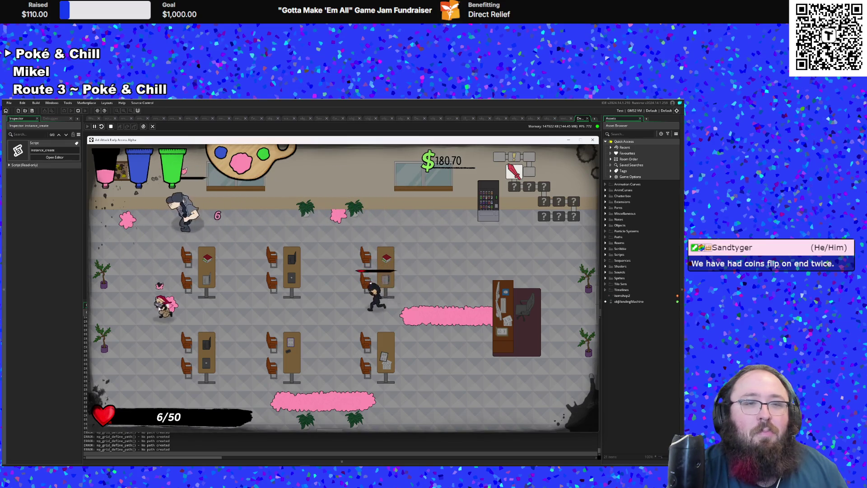
key("Right")
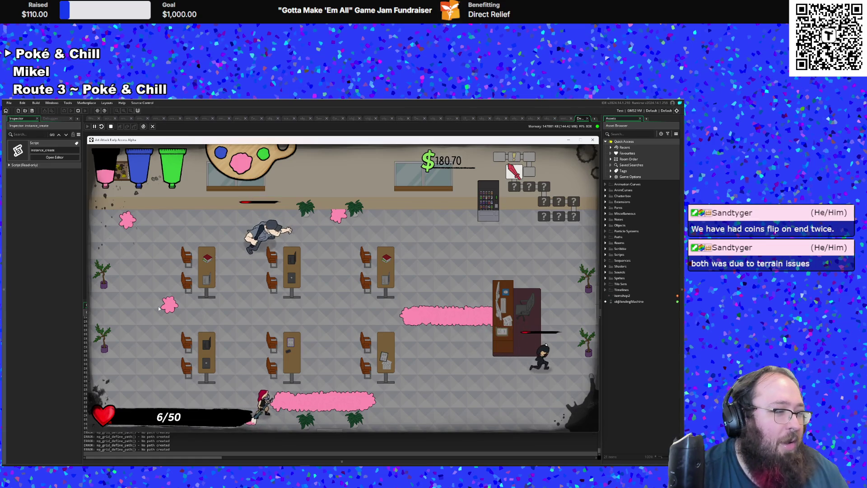
key("Left")
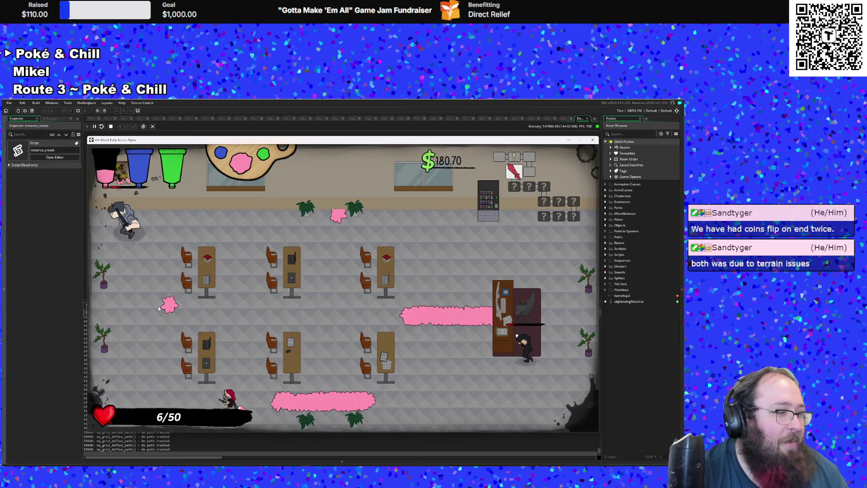
key("Right")
key("Up")
key("Right")
key("Down")
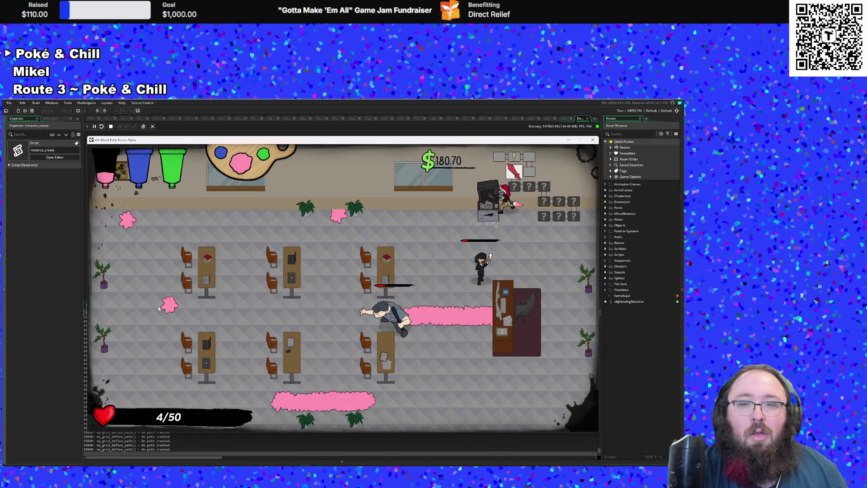
key("Right")
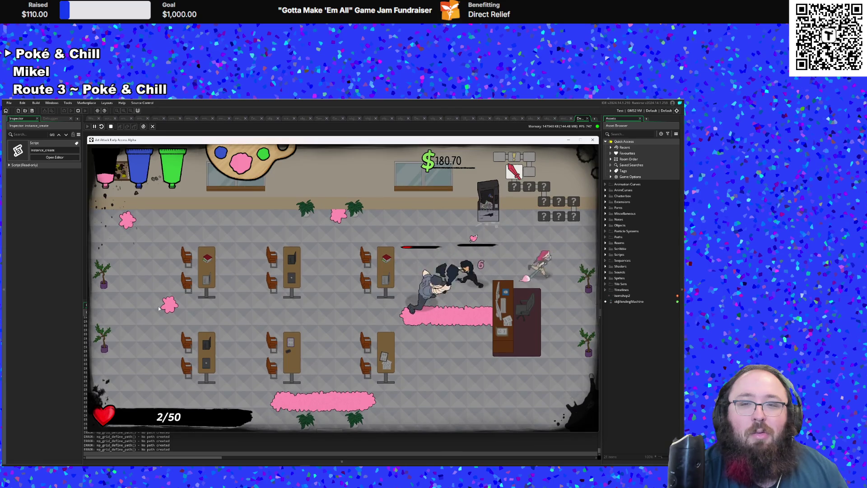
Step: Reach the vending machine to refill health to 50/50, then step onto the paint trail
key("Left")
key("Up")
key("Left")
key("Down")
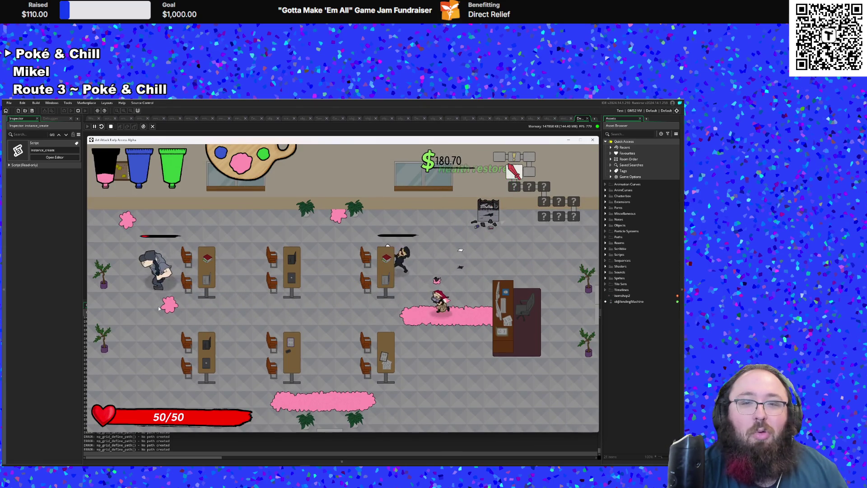
Step: Leave the plaza by the right exit, switch to pink paint and dash, laying a trail
key("Left")
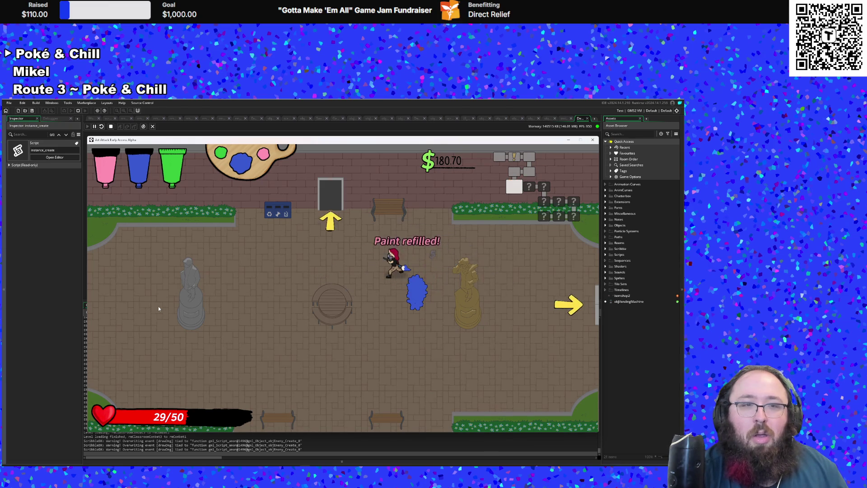
key("d")
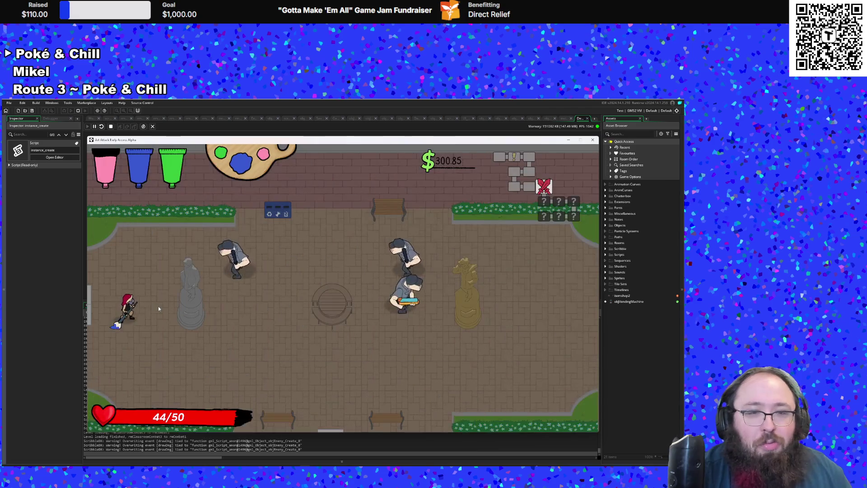
key("e")
key("space")
key("s")
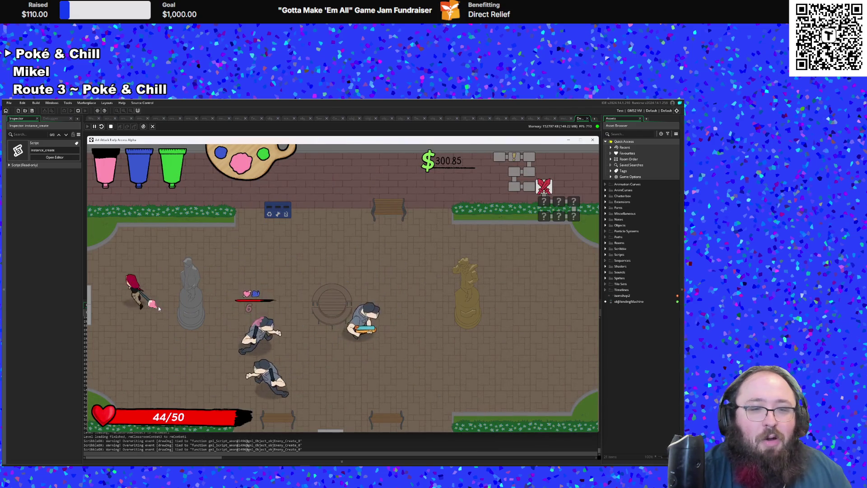
key("space")
Step: Charge through the street enemies with pink paint until they're cleared at 42/50 health
key("d")
key("w")
key("d")
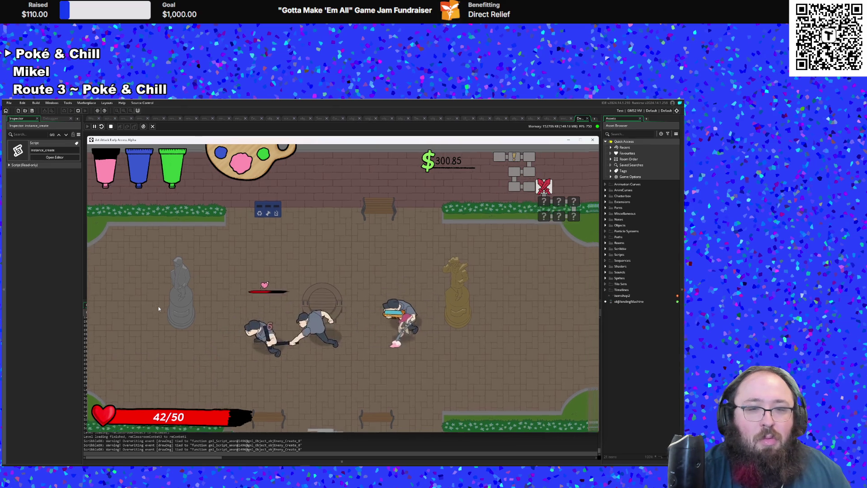
key("space")
key("a")
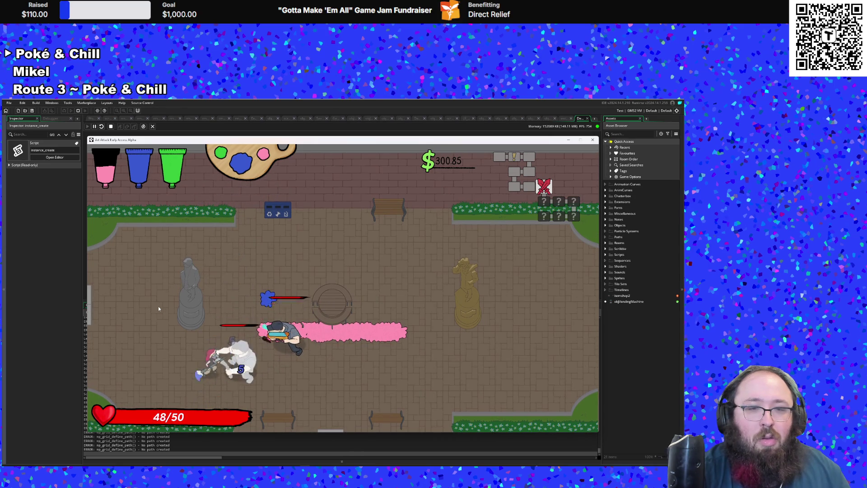
key("d")
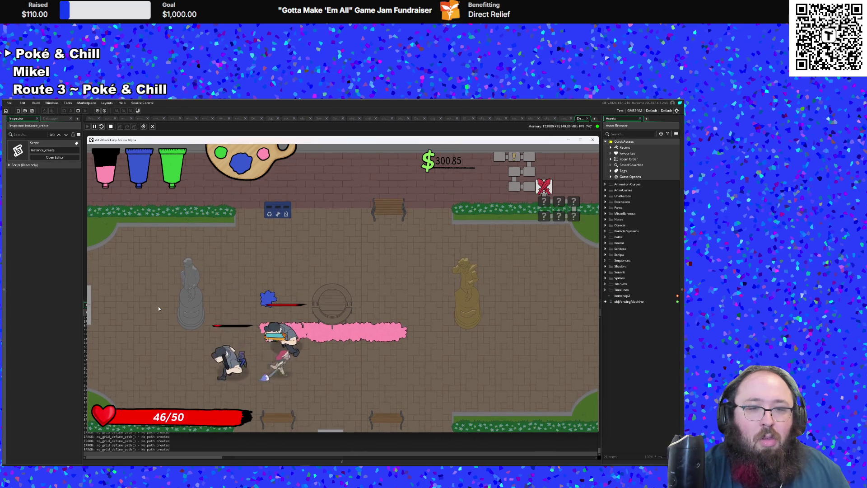
key("a")
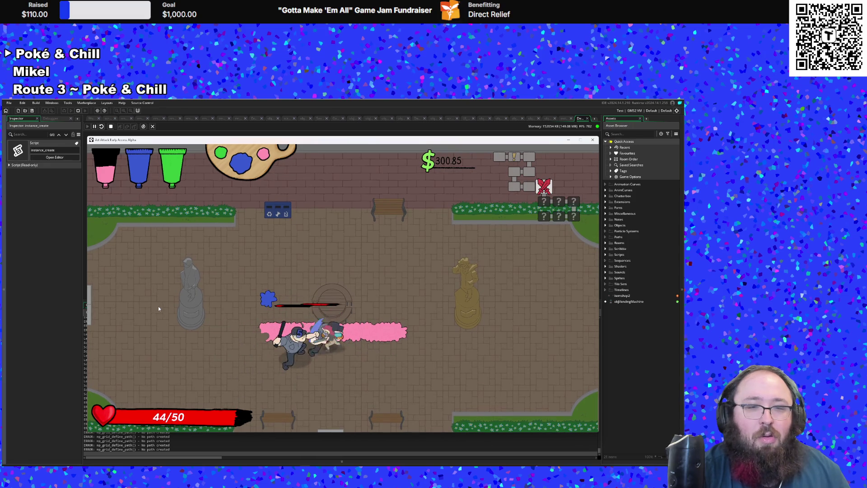
key("d")
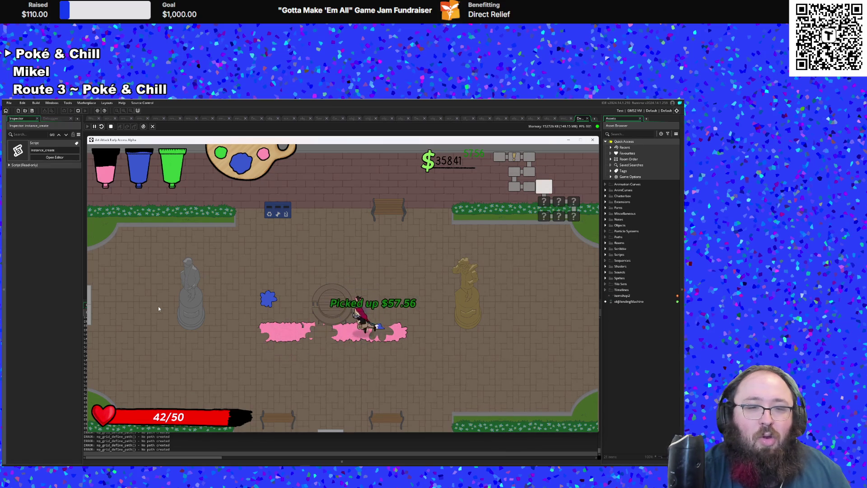
Step: Cross the classroom, grab the paint refill, and walk into the paint shop up to the counter
key("s")
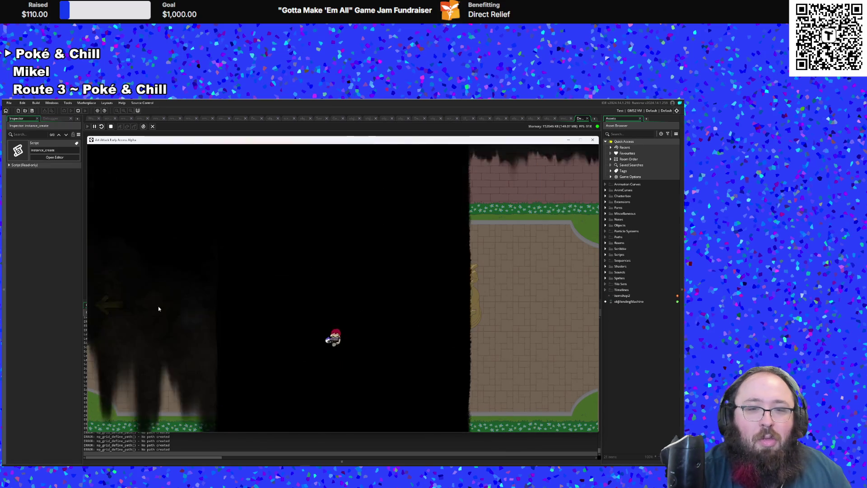
key("w")
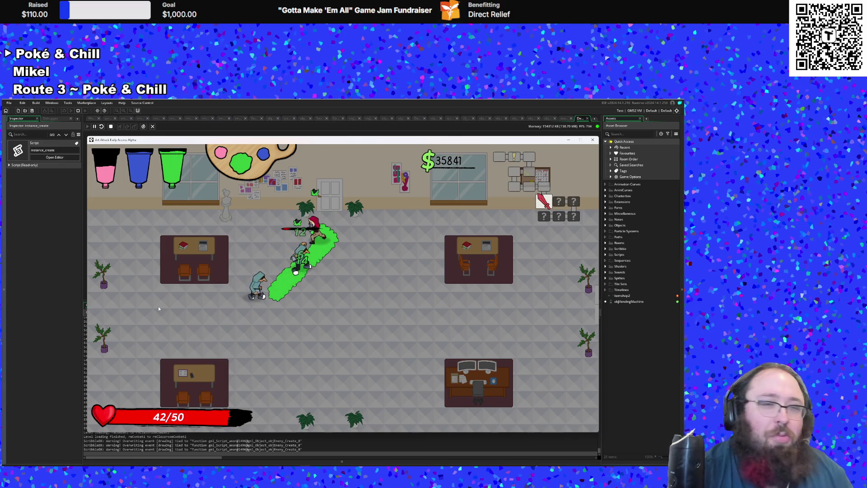
key("s")
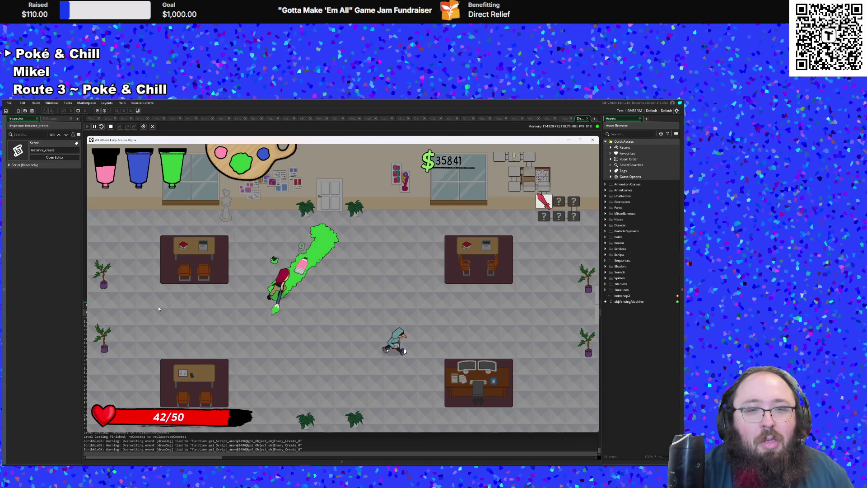
key("d")
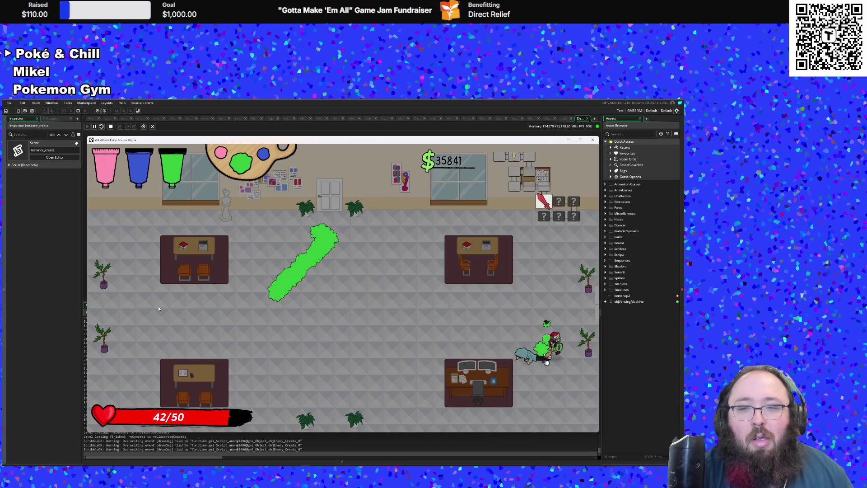
key("d")
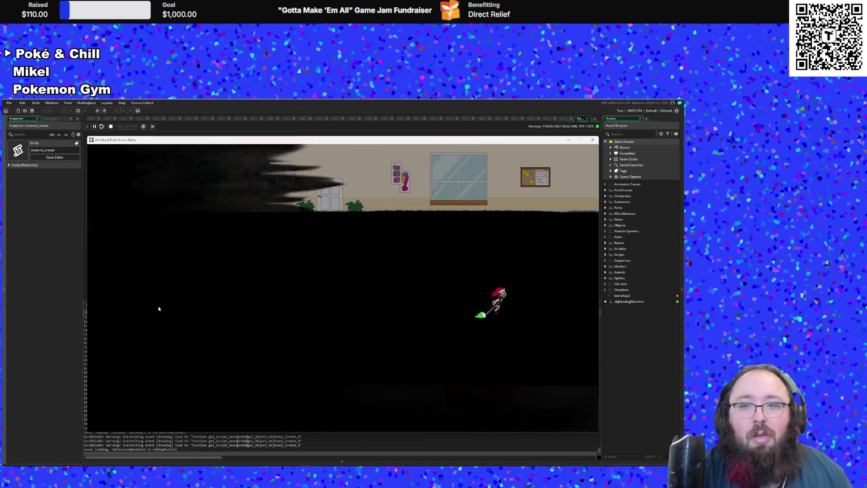
key("d")
key("w")
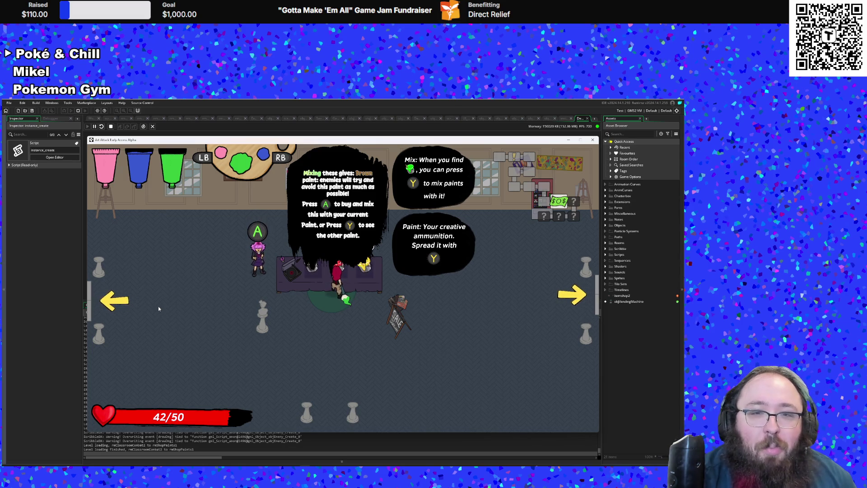
Step: Browse the yellow, brown and Fern paints, cycling the Red and Purple previews back to Chocolate
key("d")
key("a")
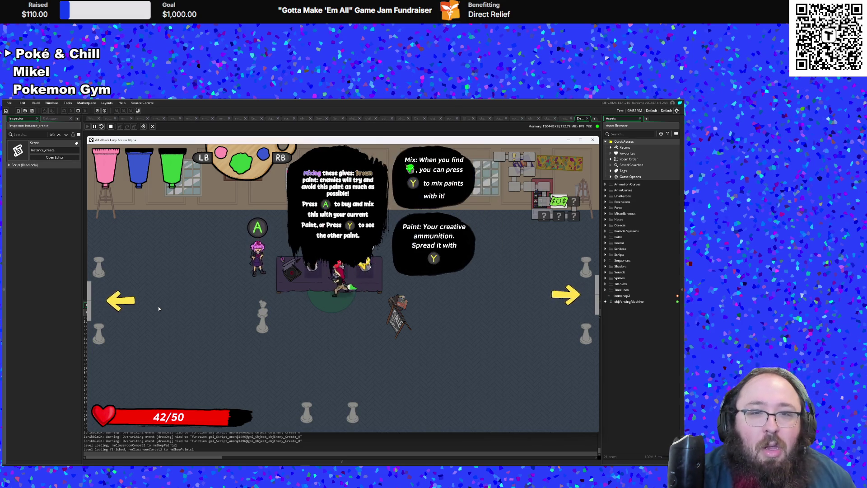
key("a")
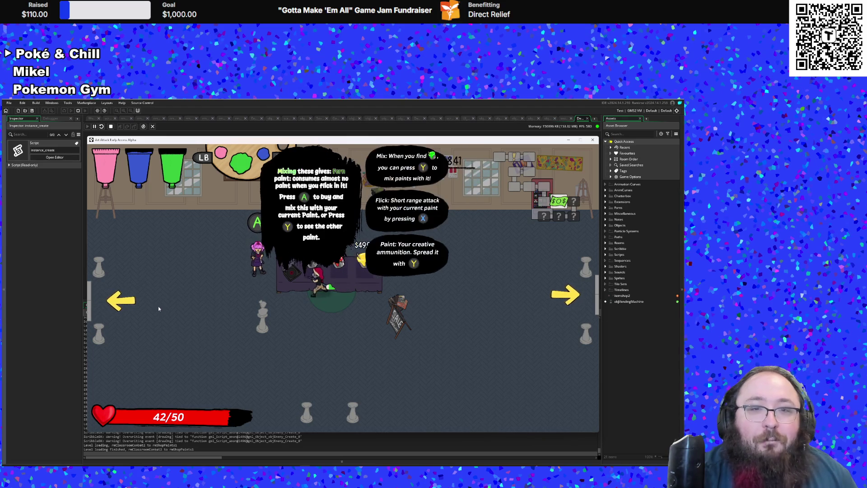
key("y")
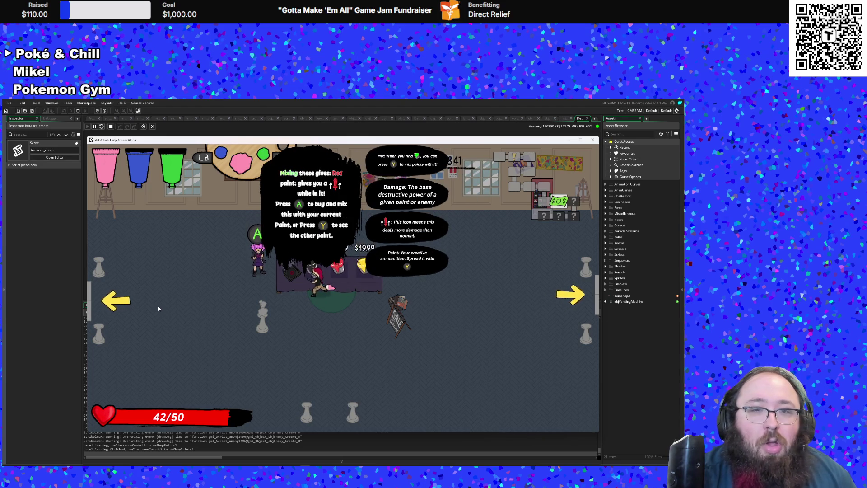
key("y")
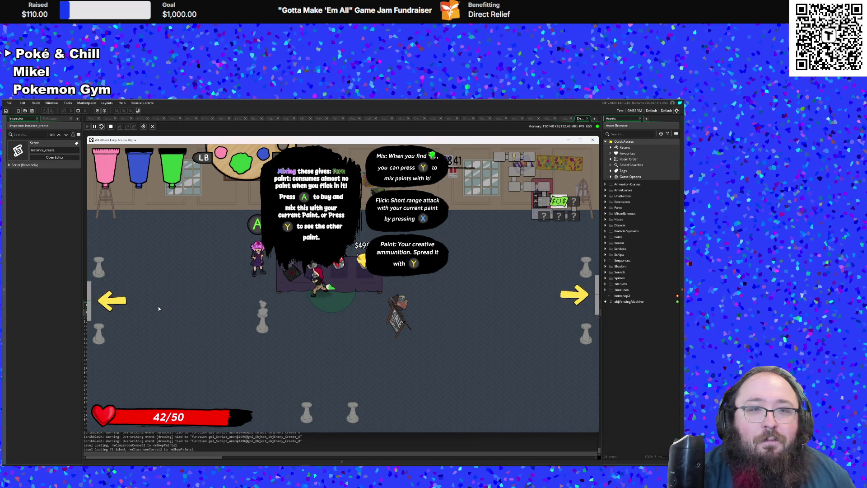
key("a")
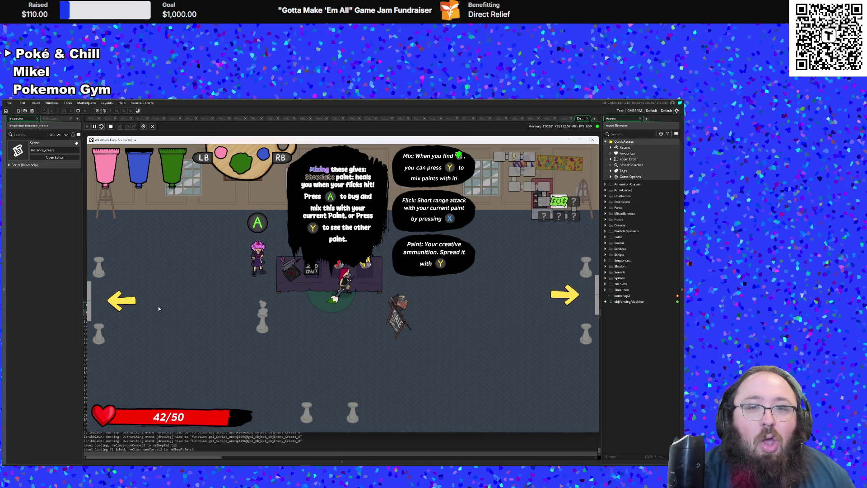
key("y")
key("e")
key("q")
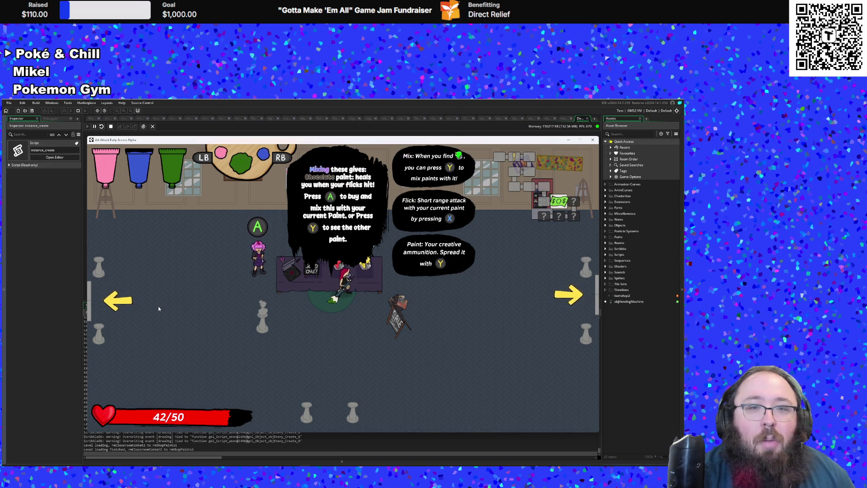
key("y")
key("e")
key("q")
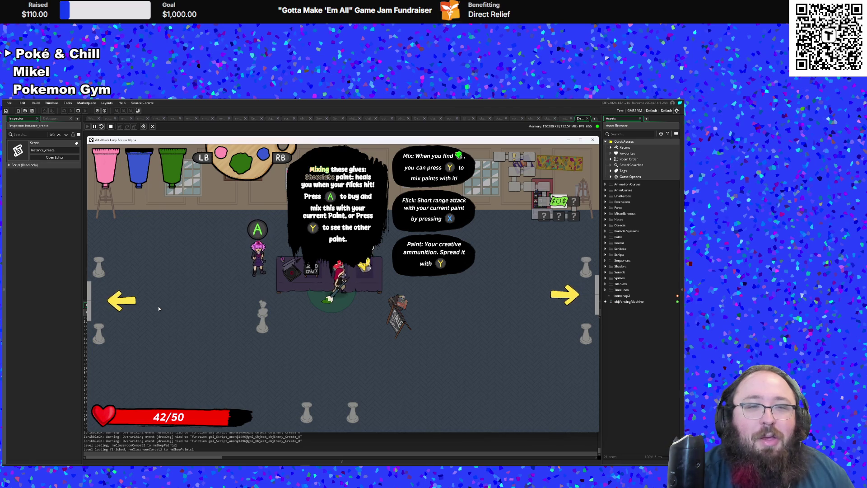
Step: Buy the Chocolate mix, leaving $208.43, and walk left into the next room
key("space")
key("d")
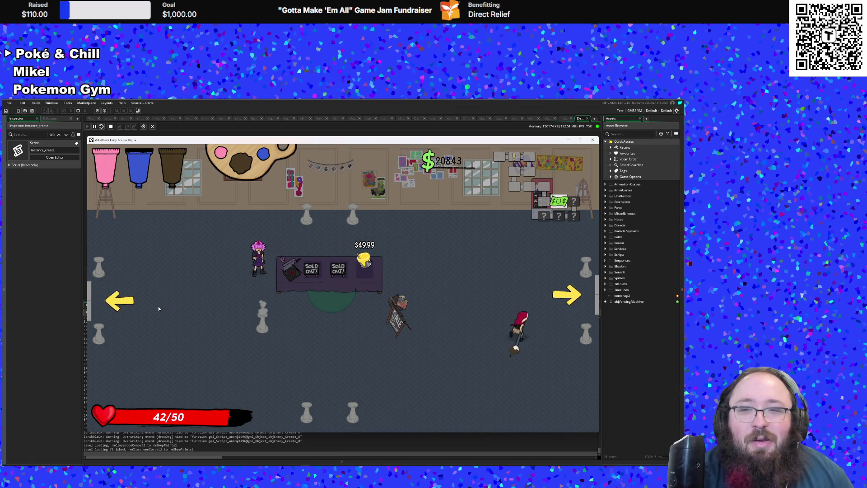
key("w")
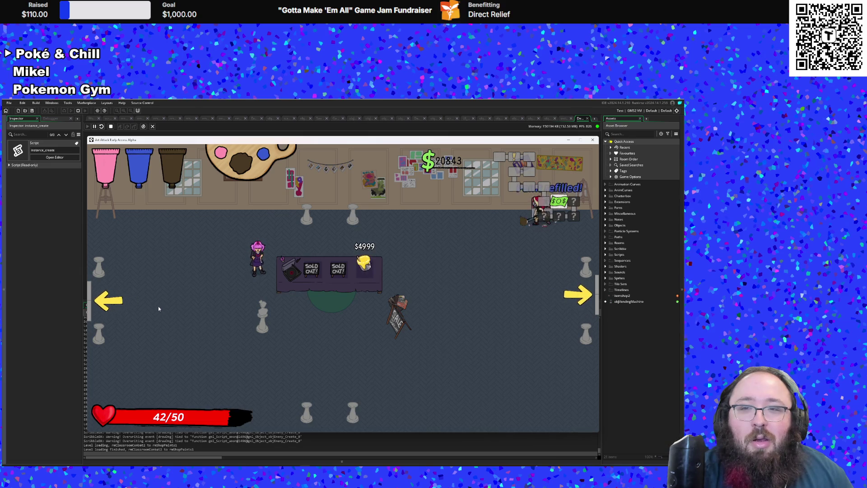
key("s")
key("a")
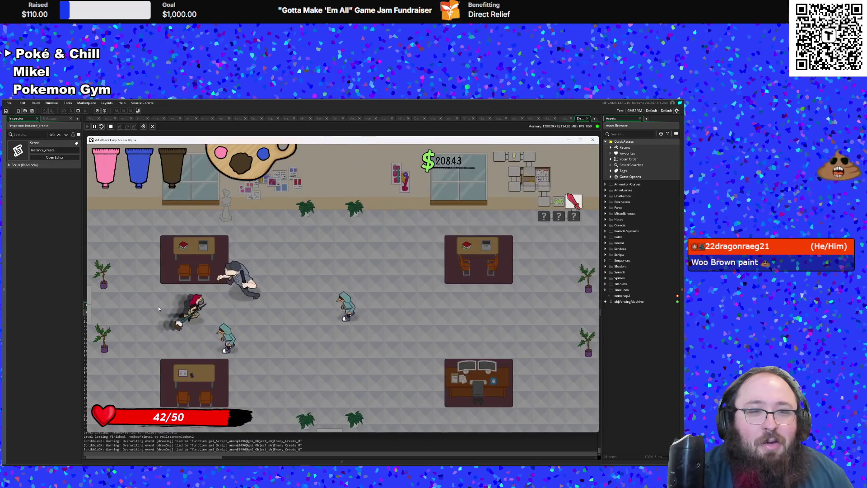
Step: Move around the classroom, pick up the paint refill tube and approach the hooded enemy
key("s")
key("d")
key("w")
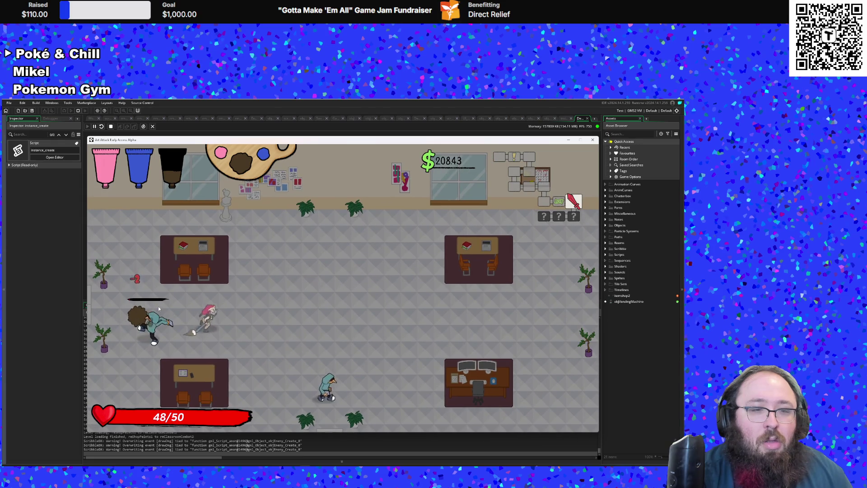
key("a")
key("d")
key("s")
key("w")
key("d")
Step: Fire pink paint at the hooded enemy while dodging, then finish off the teal enemy
left_click(158, 308)
key("s")
key("s")
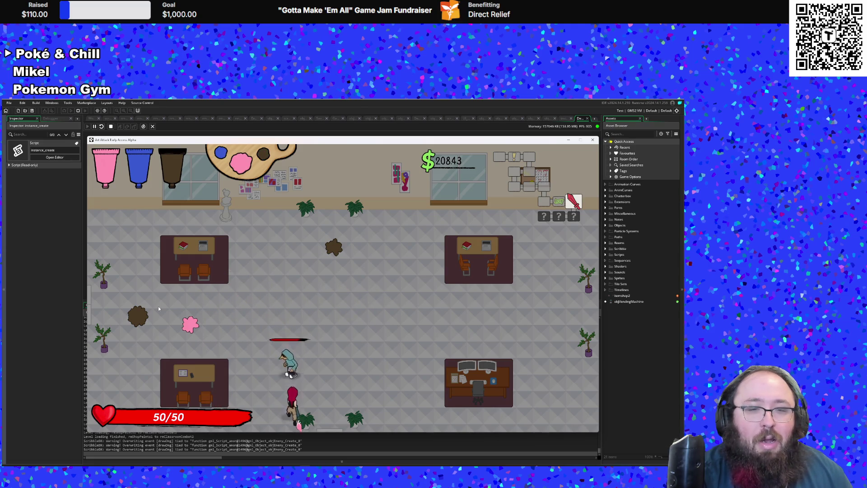
key("d")
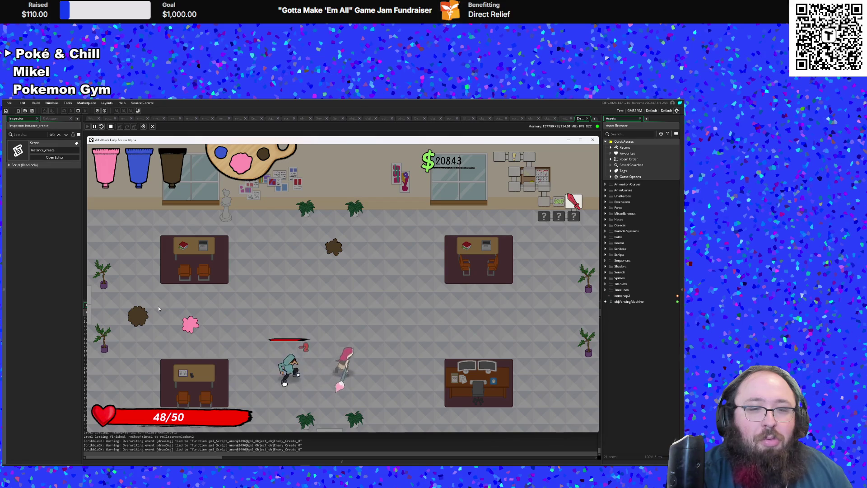
key("a")
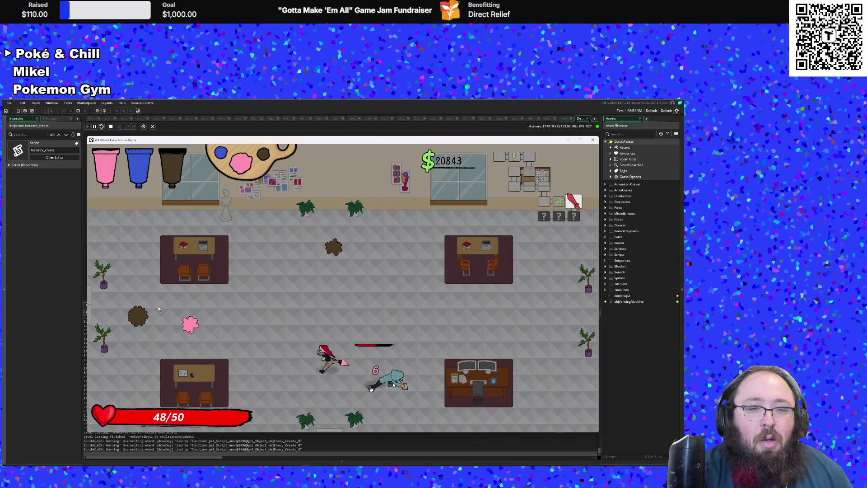
scroll(159, 308, "down", 1)
key("w+d")
key("d")
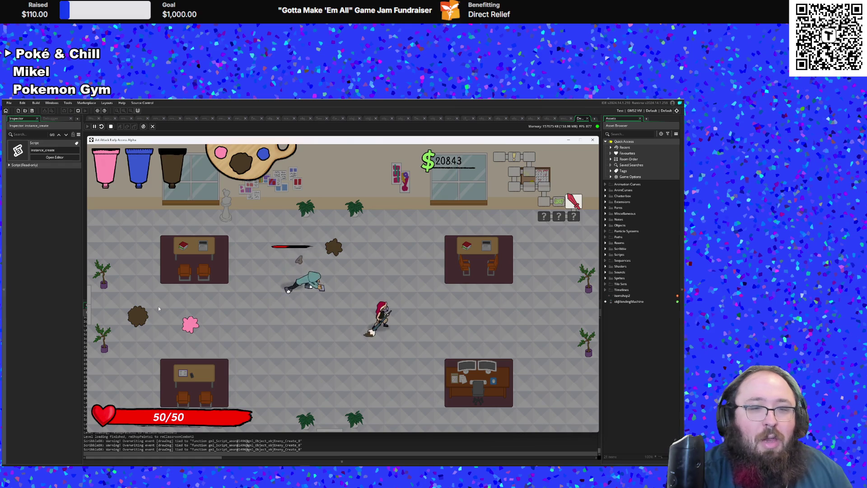
scroll(159, 308, "down", 1)
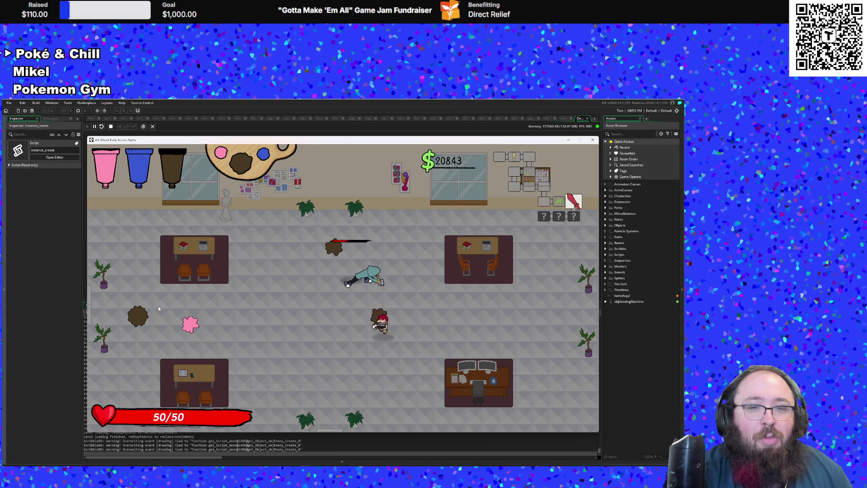
key("s+d")
key("a")
key("w")
left_click(159, 308)
left_click(159, 308)
Step: Walk around the cleared classroom at 50/50 health and leave through the bottom exit arrow
key("w")
key("s")
key("a")
key("w")
key("d")
key("s")
key("a")
key("w")
key("d")
key("s")
key("w")
key("a")
key("s")
key("d")
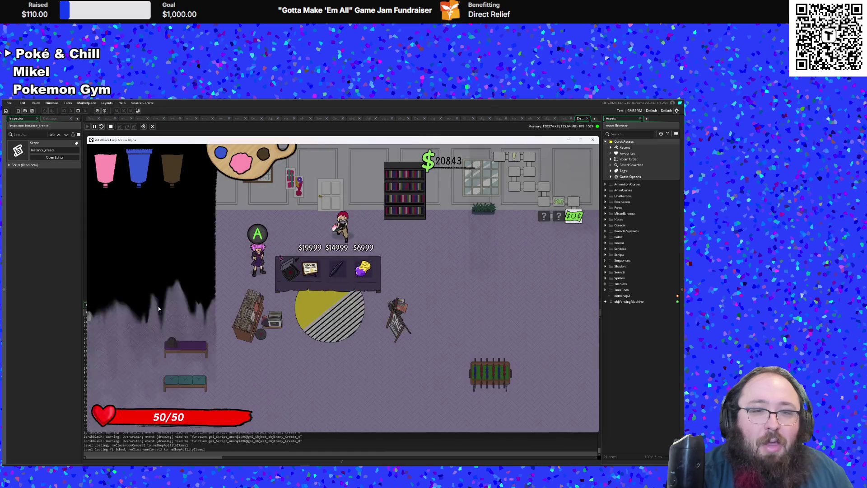
Step: Buy the Sponge at the shop counter, dropping money to $138.44, then walk onto the rug
key("a")
key("s")
key("d")
key("w")
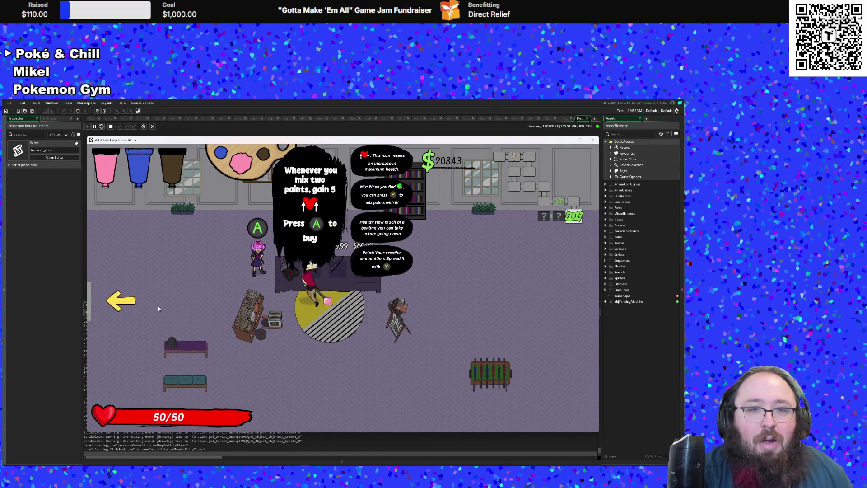
key("d")
key("space")
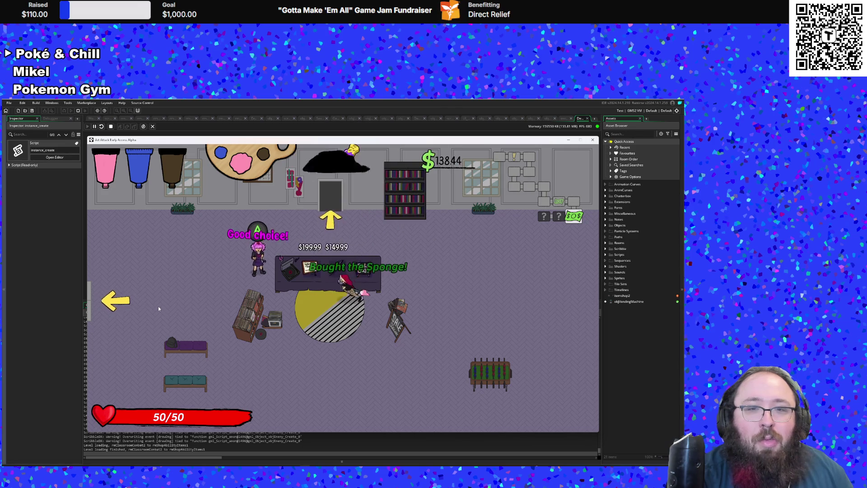
key("a")
key("a")
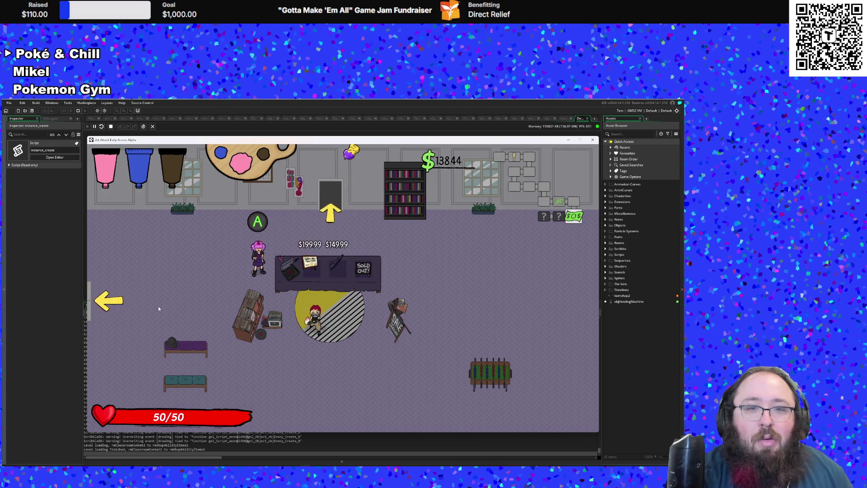
key("s")
key("a")
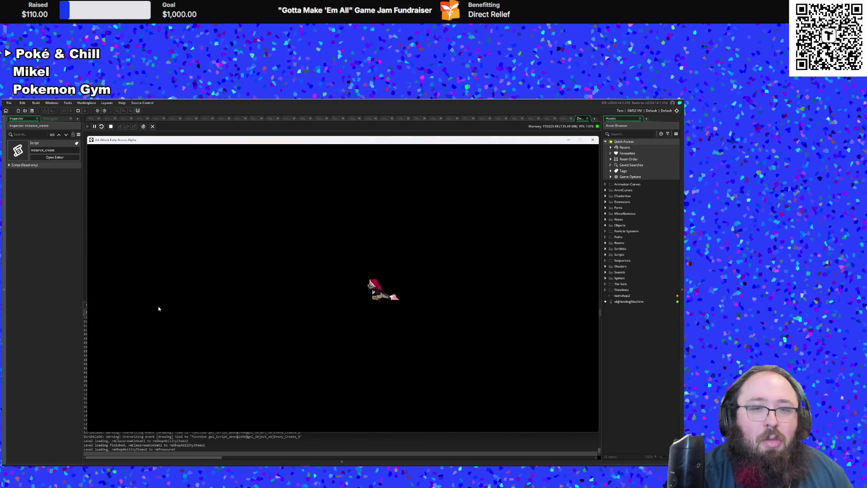
Step: Grab the Red paint from the table and swap it for Pink paint
key("a")
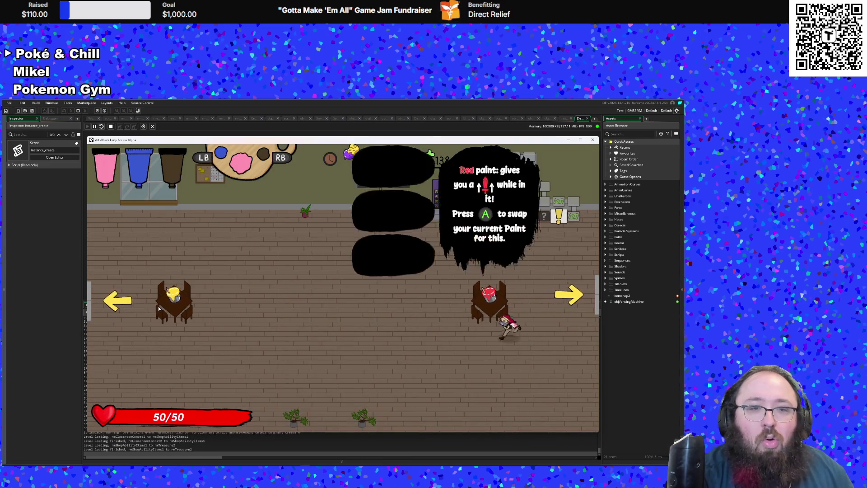
key("s")
key("w")
key("a")
key("s")
key("e")
key("a")
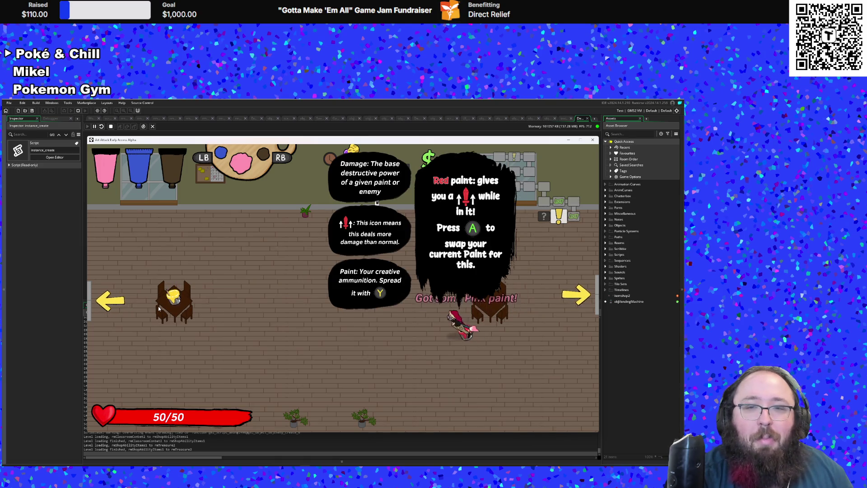
Step: Refill paint at the vending machine and return to the room centre
key("w")
key("a")
key("d")
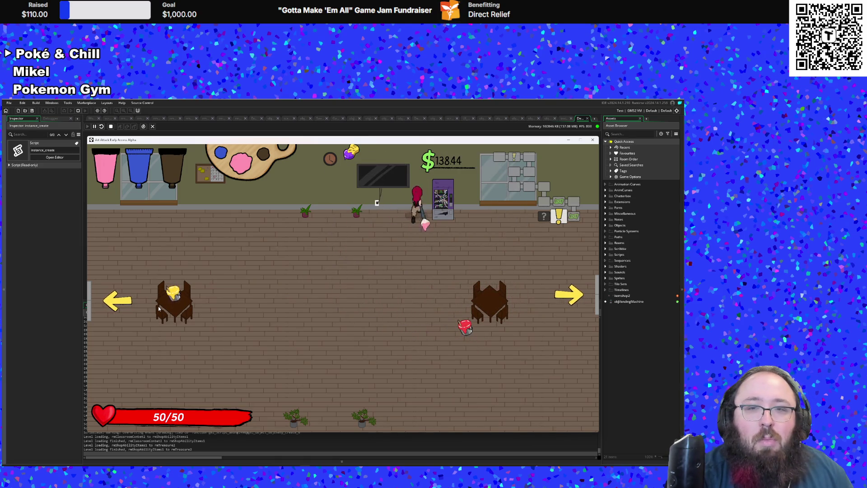
key("e")
key("s")
key("a")
key("s")
key("a")
key("d")
Step: Cycle the palette to blue, take the Yellow paint, then swap it for Chocolate
key("a")
scroll(159, 308, "down", 1)
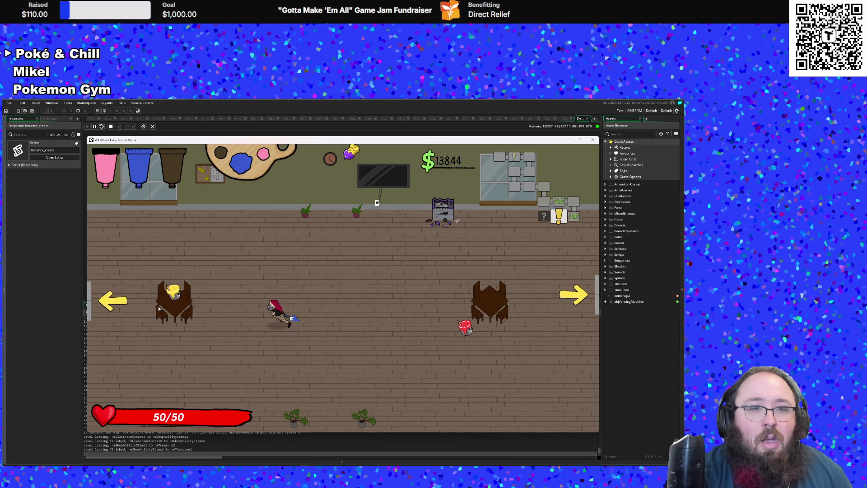
key("a")
key("y")
key("y")
key("y")
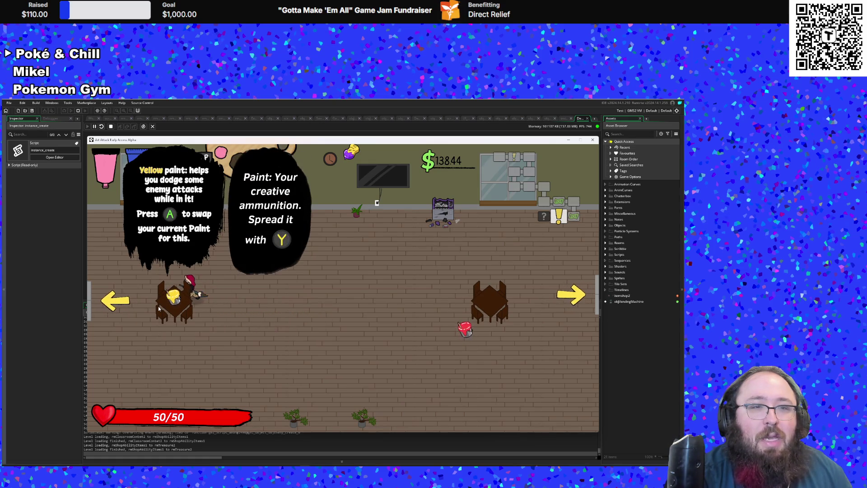
key("a")
key("d")
key("a")
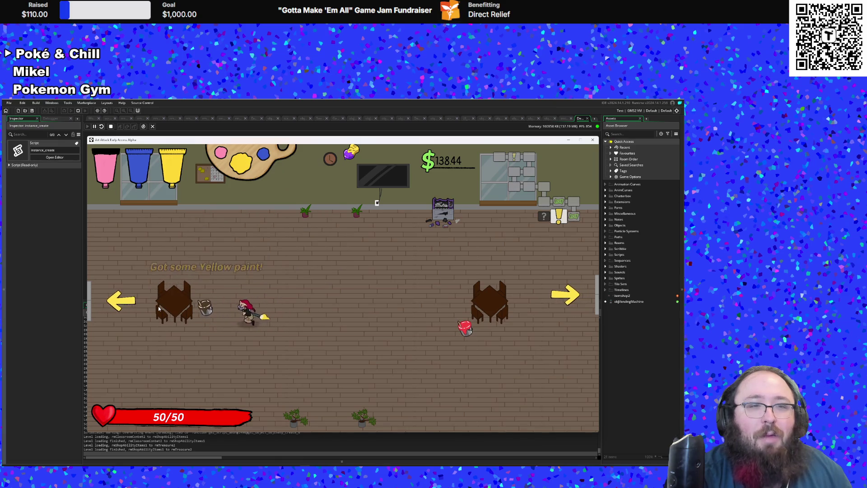
key("e")
key("d")
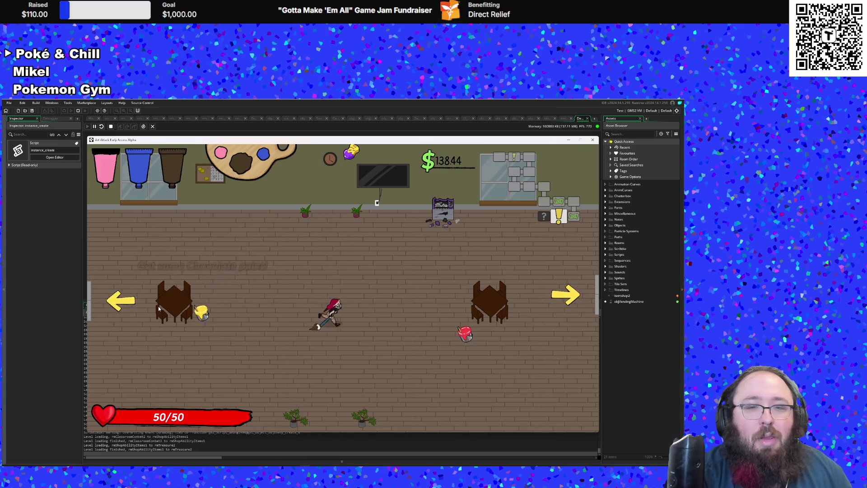
Step: Stand on the red paint pot, rotate the palette through pink and brown, and mix blue into purple
key("d")
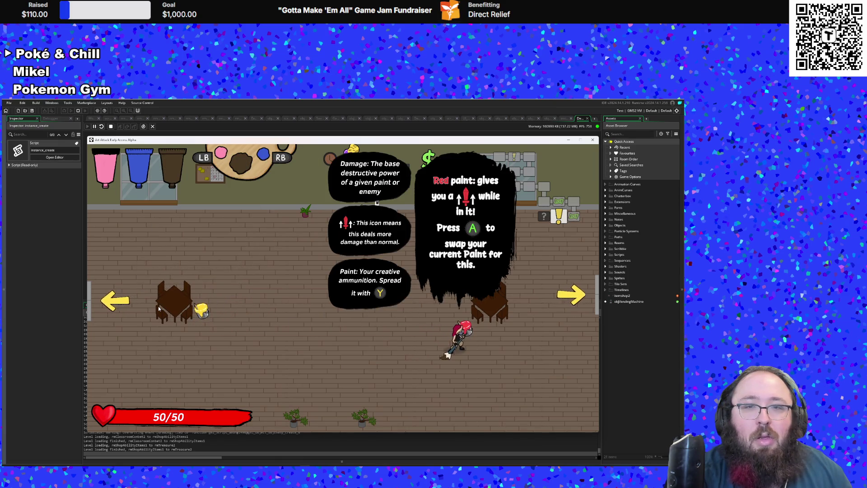
key("w")
key("e")
key("q")
key("q")
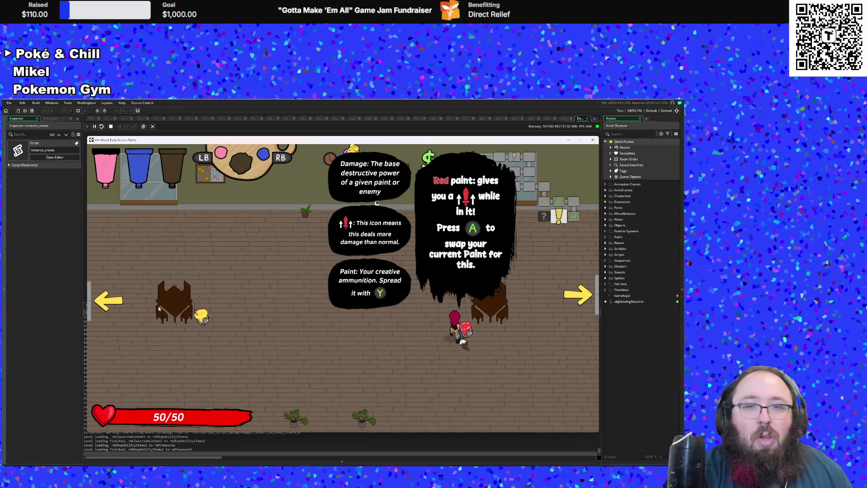
key("q")
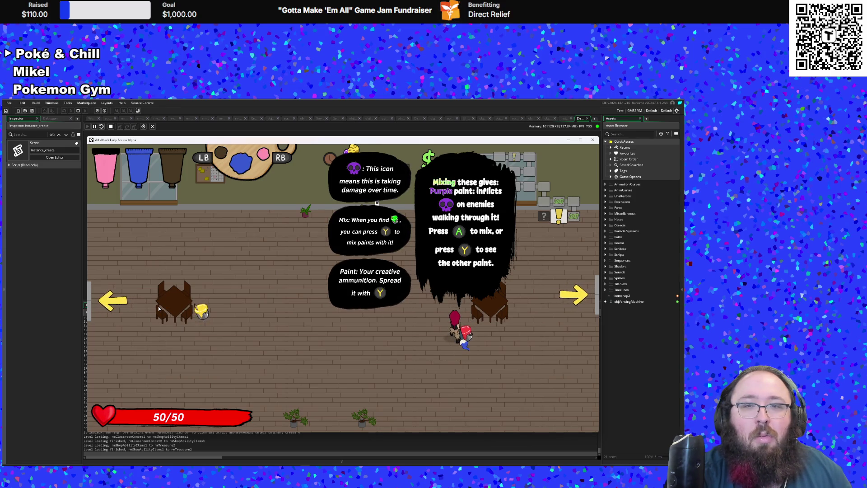
key("space")
key("a")
key("s")
Step: Run left past the table and leave through the left exit
key("a")
key("w")
key("w")
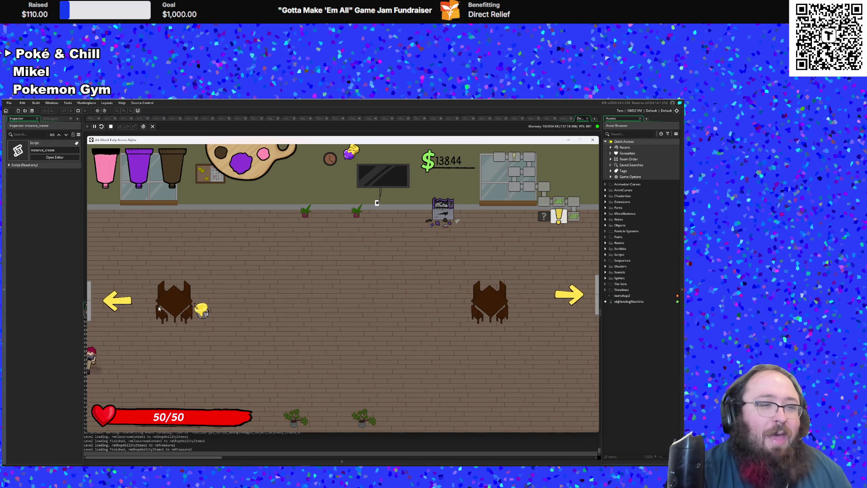
key("w")
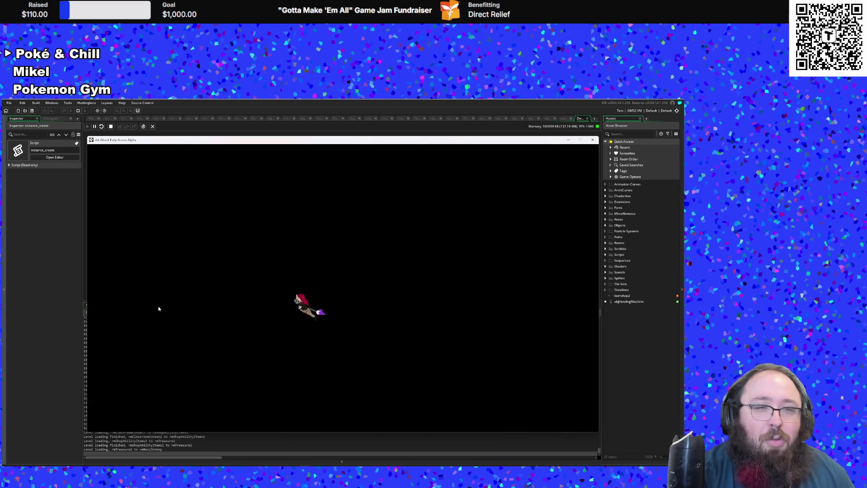
Step: Enter the boss room, refill at the vending machine, and stand just below the white-haired NPC
key("a")
key("w")
key("w")
key("d")
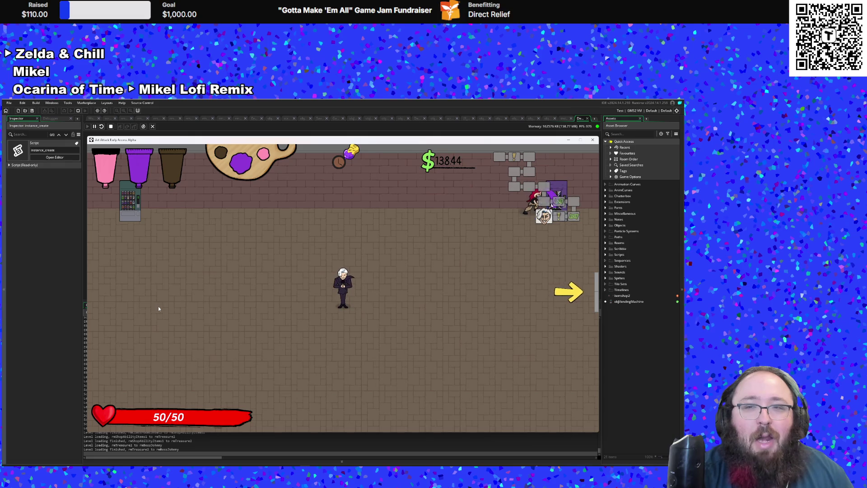
key("a")
key("a")
key("w")
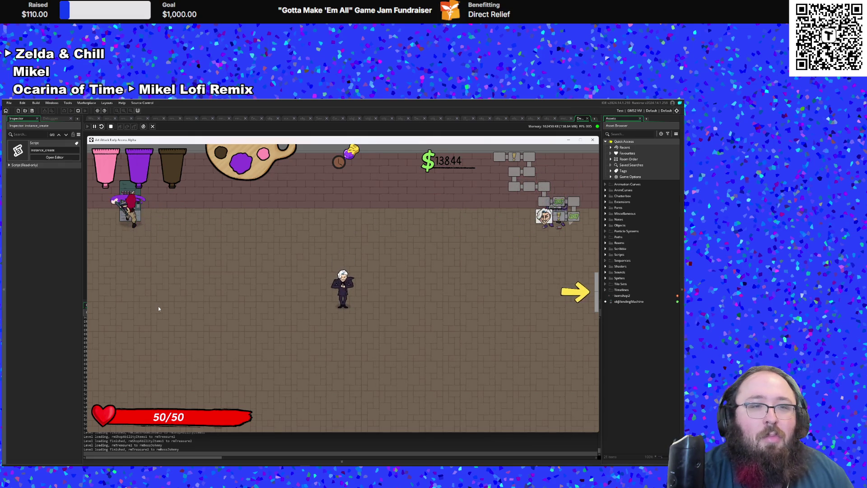
key("s")
key("d")
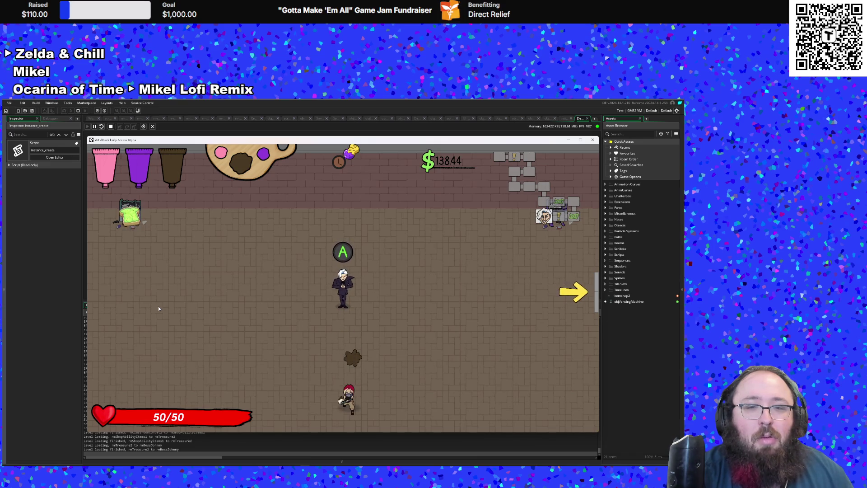
key("w")
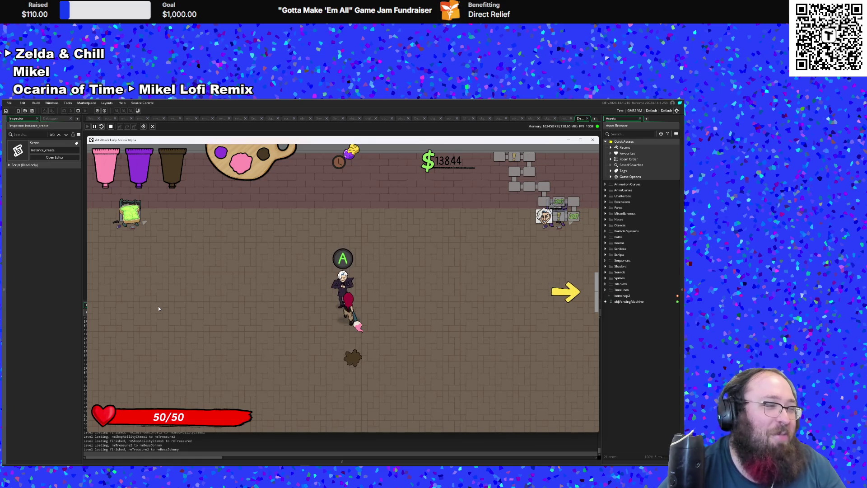
Step: Circle around below the white-haired NPC, then talk to it to start Hue's dialogue
key("a")
key("w")
key("s")
key("d")
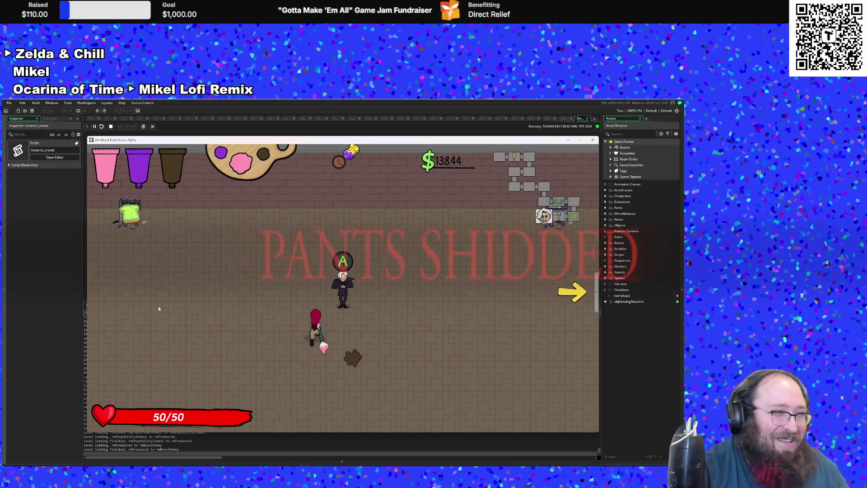
key("a")
key("w")
key("s")
key("d")
key("w")
key("s")
key("a")
key("d")
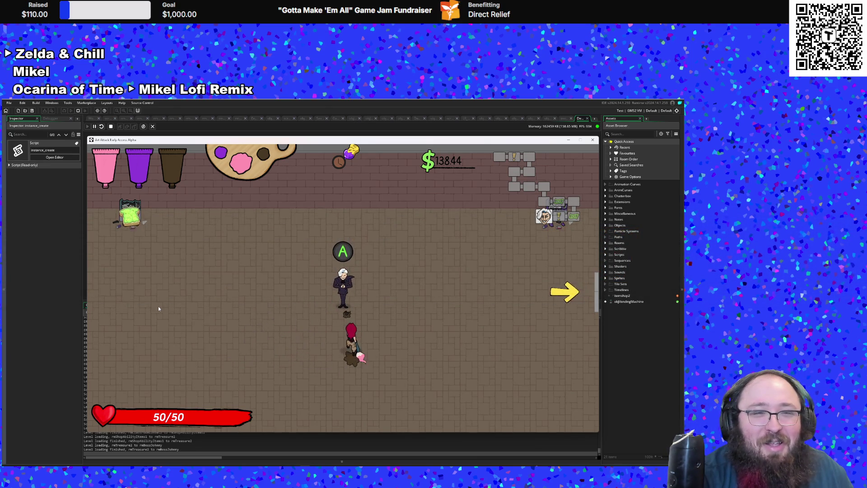
key("space")
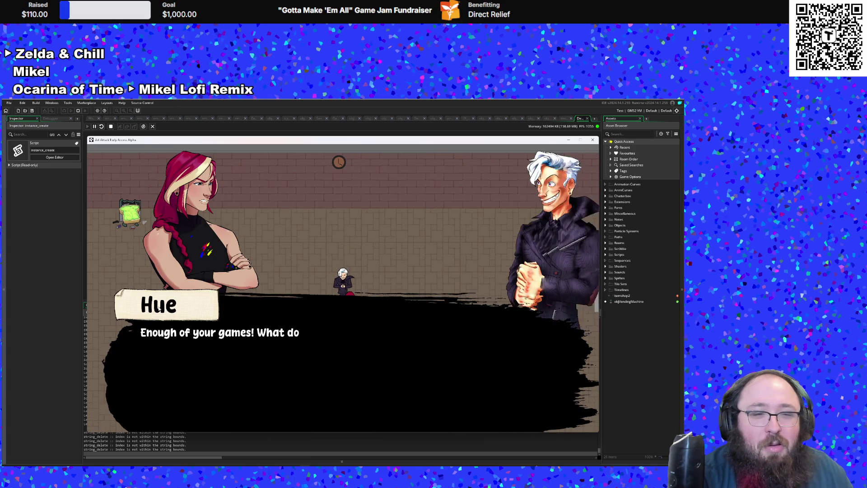
Step: Finish the dialogue to start the Johnny Digits fight and close in to attack with the brush
key("space")
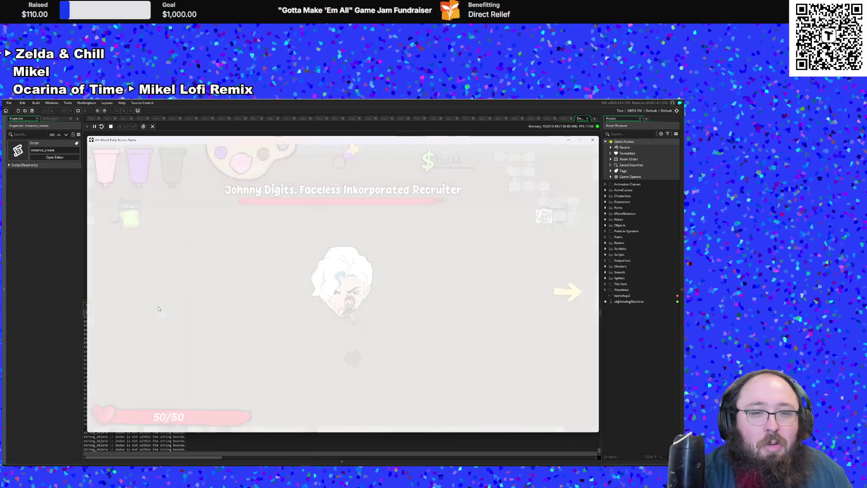
key("w")
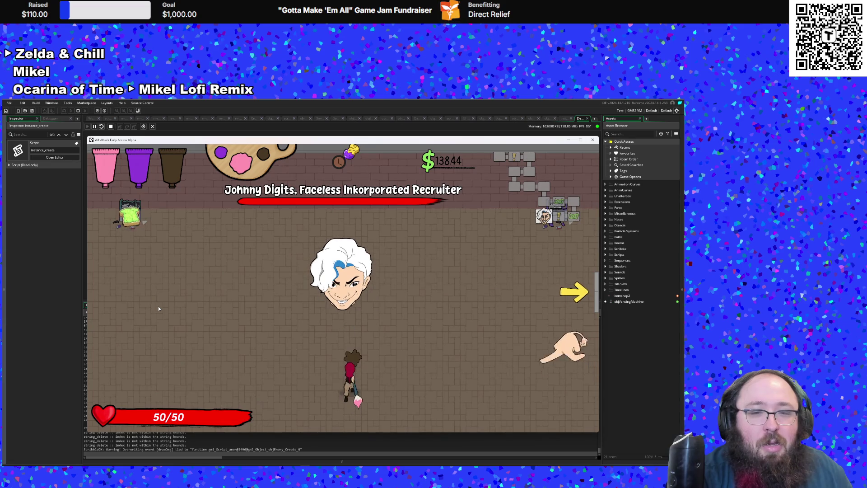
key("d")
key("a")
key("s")
key("a")
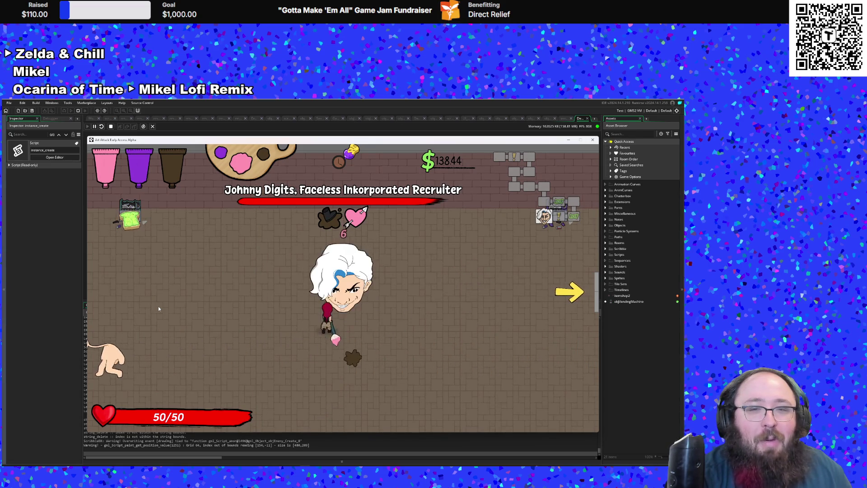
key("d")
key("w")
key("a")
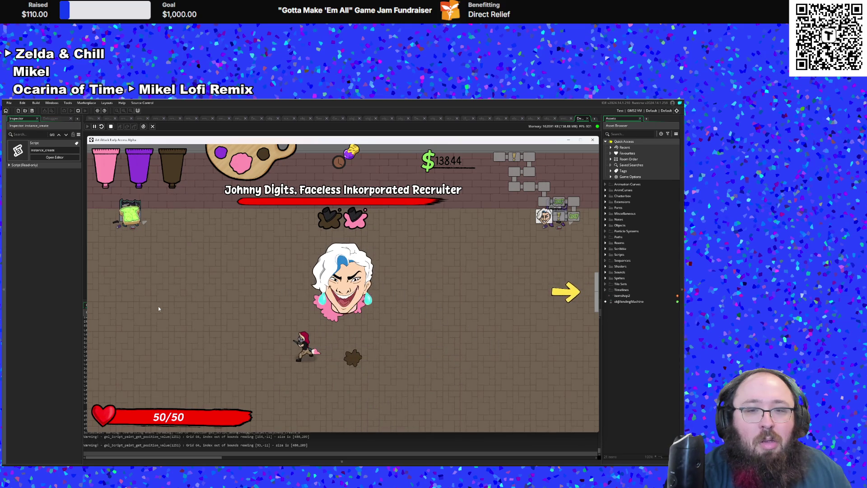
key("d")
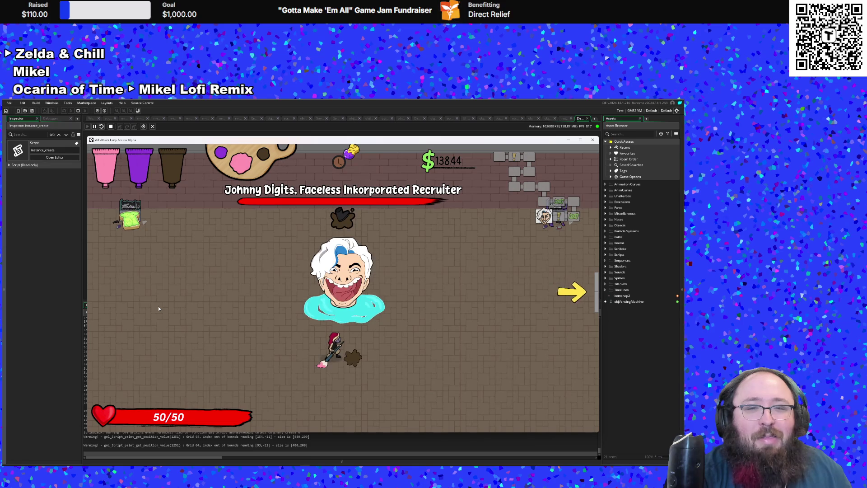
Step: Dodge around the boss, toggling the F1 debug overlay and leaving it shown
key("a")
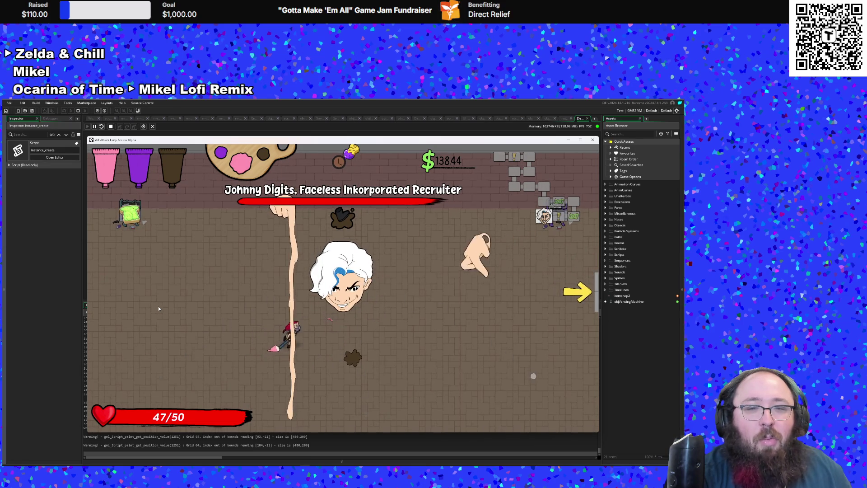
key("d")
key("F1")
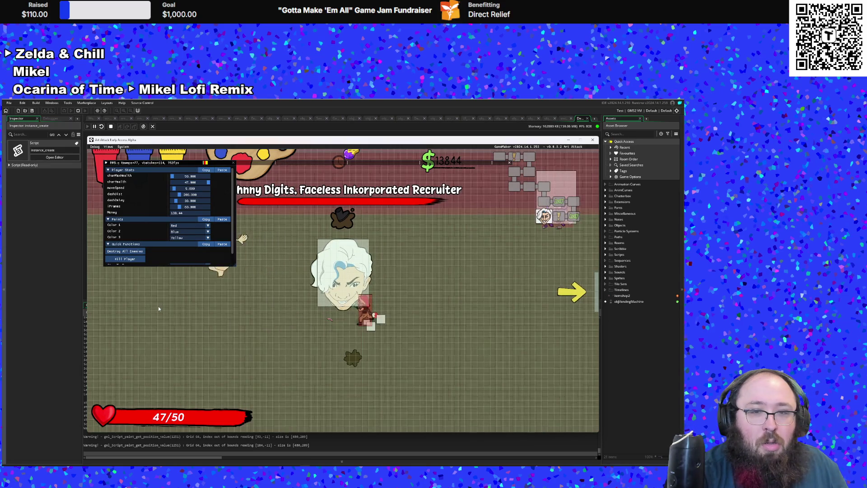
key("F1")
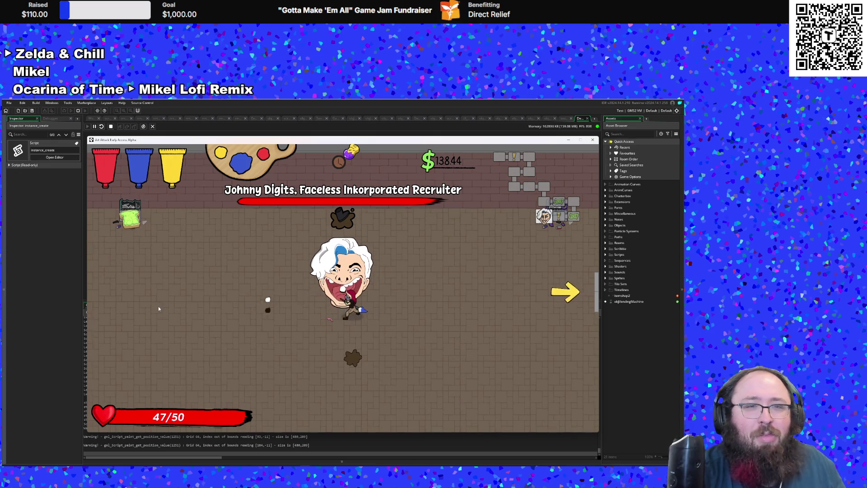
key("s")
key("d")
key("w")
key("a")
key("s")
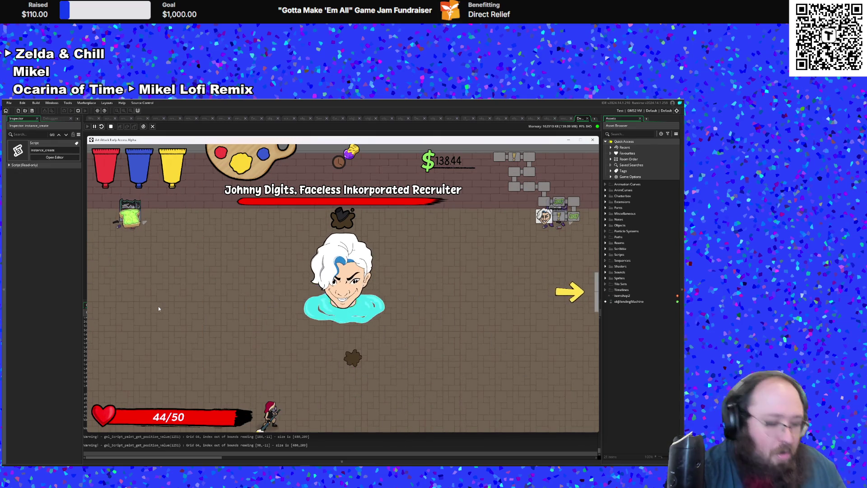
key("F1")
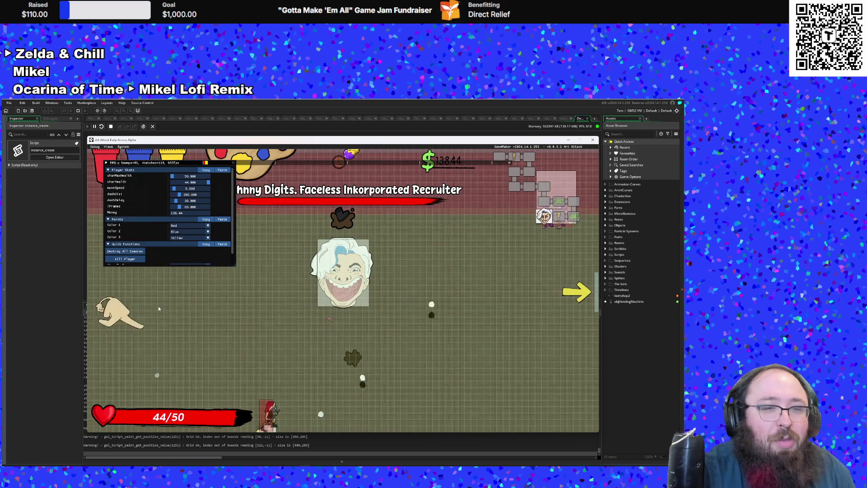
Step: Set the first paint colour to Chocolate in the Debug Menu Paints section
key("w")
key("d")
key("s")
left_click(194, 226)
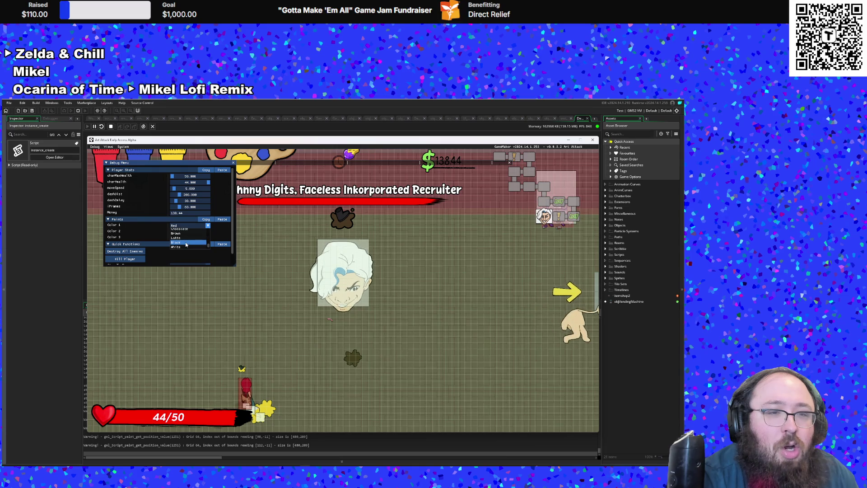
left_click(190, 225)
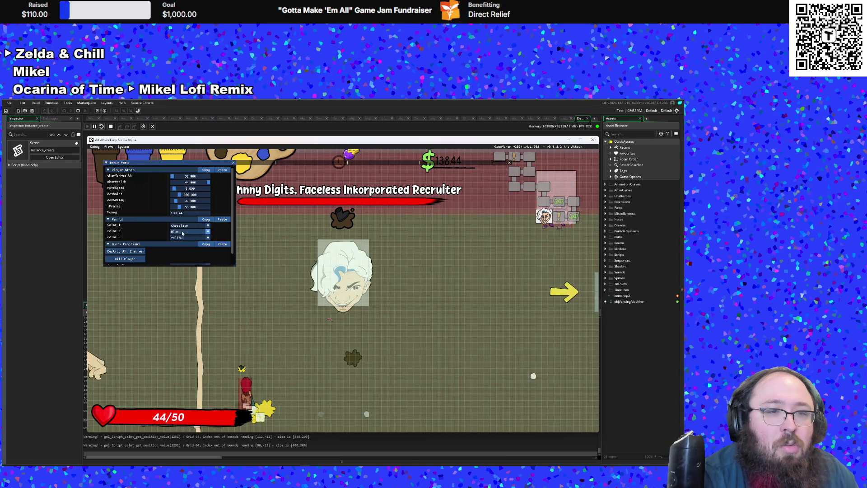
Step: Set Color 2 to Pink and Color 3 to Purple, then hide the debug menu
scroll(184, 250, "down", 2)
scroll(184, 250, "down", 2)
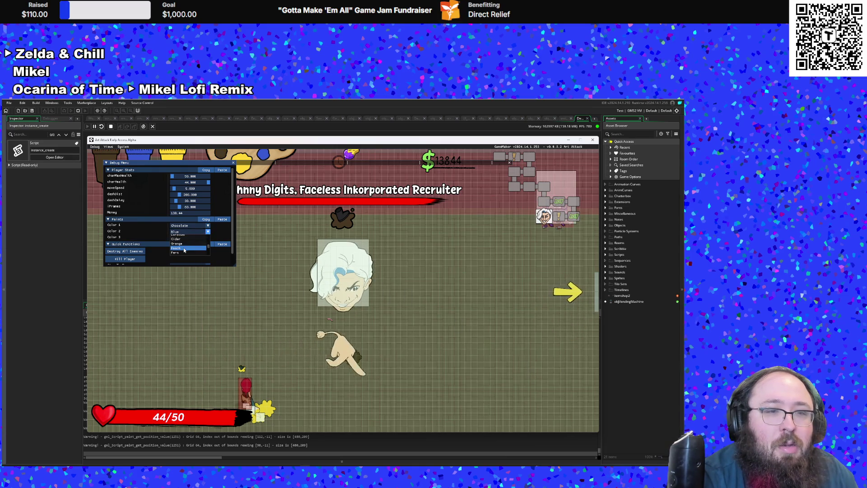
scroll(184, 250, "down", 2)
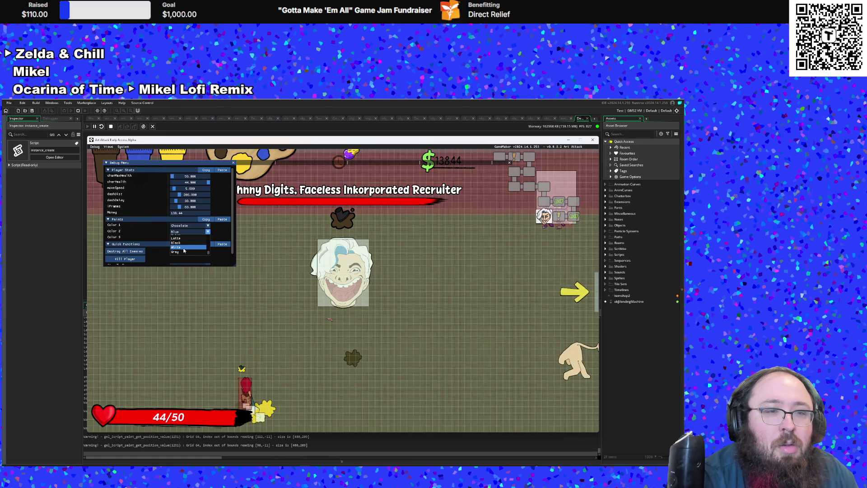
scroll(182, 250, "up", 2)
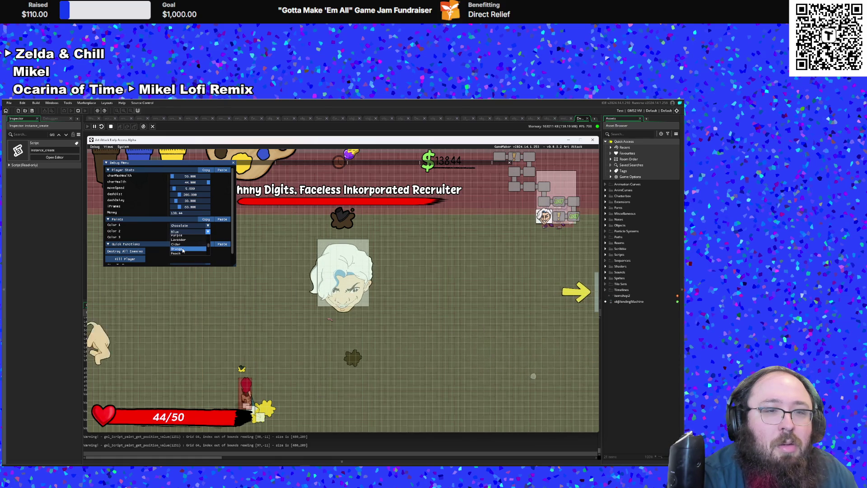
scroll(183, 250, "up", 2)
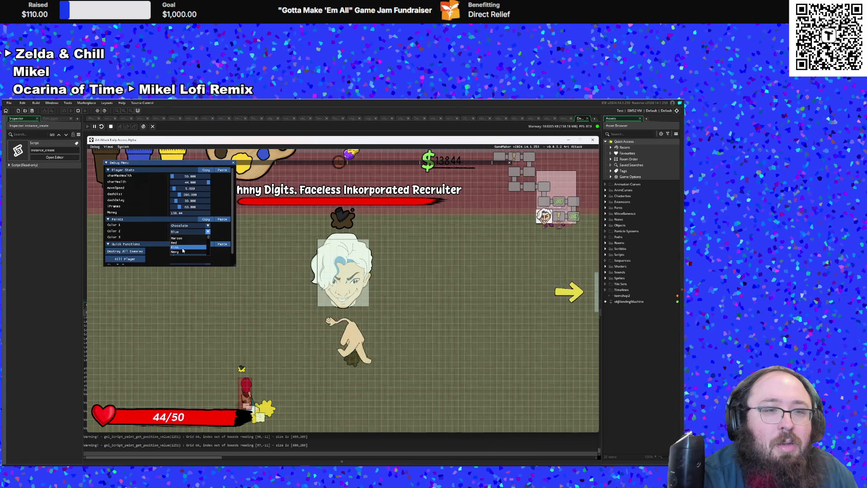
scroll(181, 244, "down", 1)
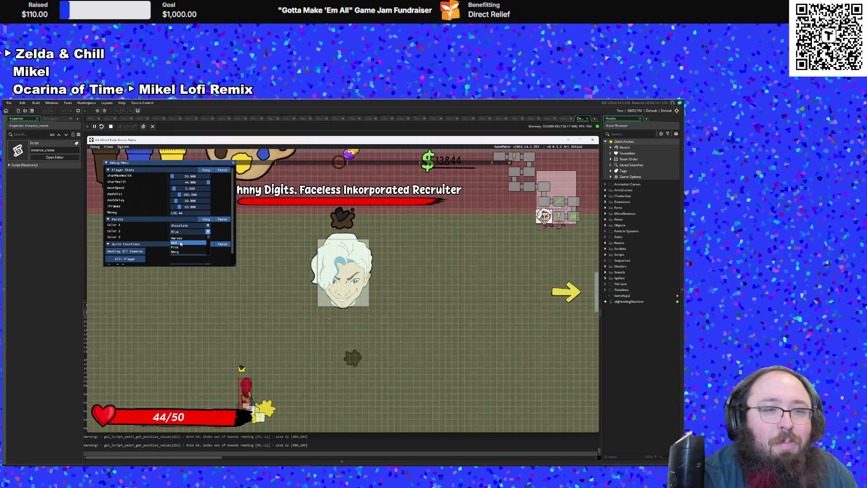
left_click(177, 247)
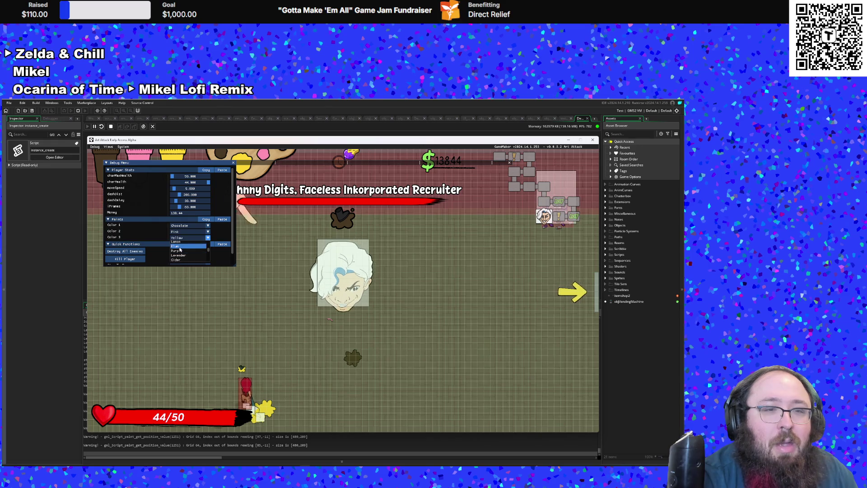
left_click(179, 251)
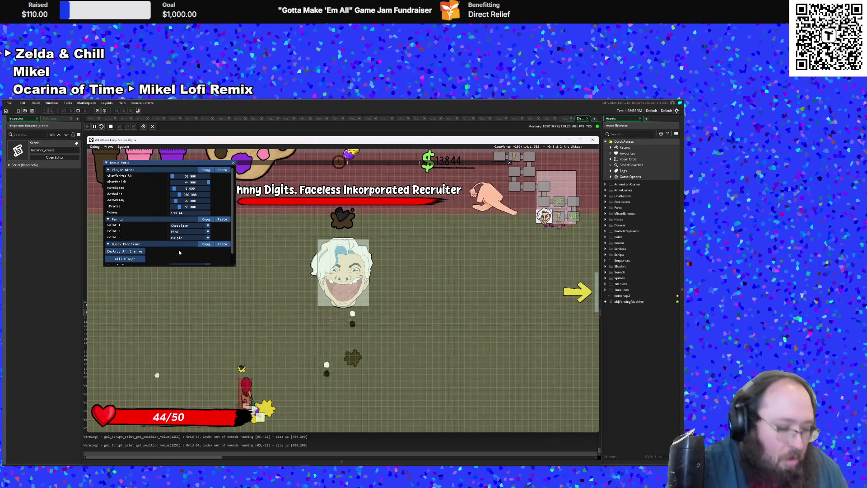
key("F1")
Step: Move up to the boss and paint pink strokes across it, then back away
key("w")
key("d")
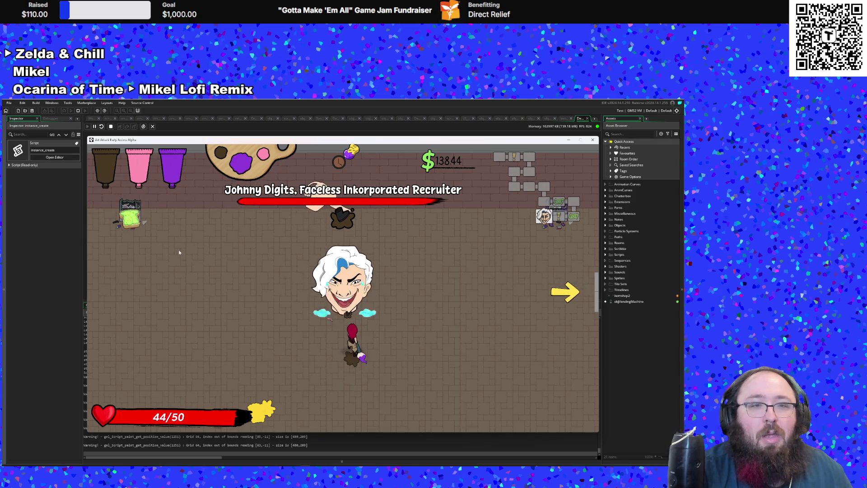
key("w")
left_click(179, 252)
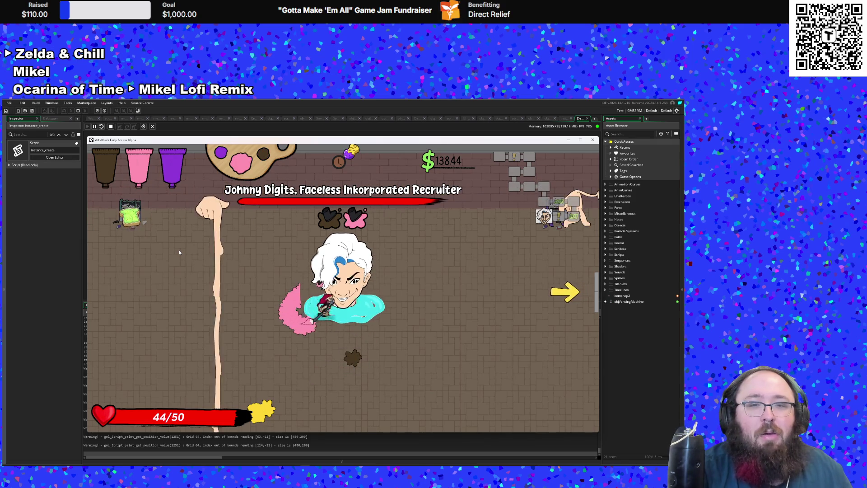
key("w")
left_click(179, 252)
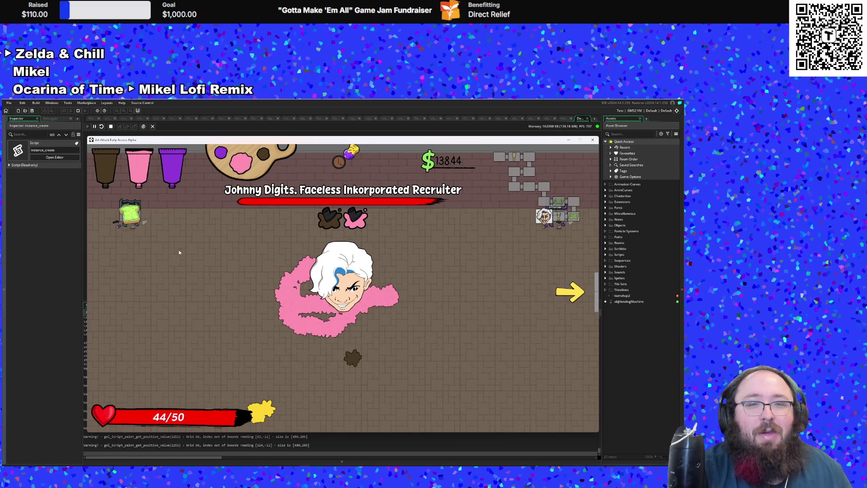
key("s")
key("d")
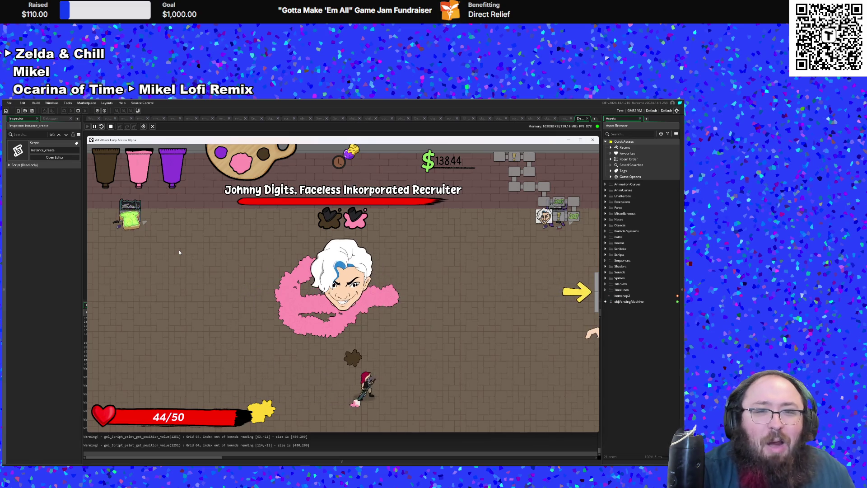
Step: Grab the toast pickup to heal, then dodge around the boss's attacks
key("w")
key("a")
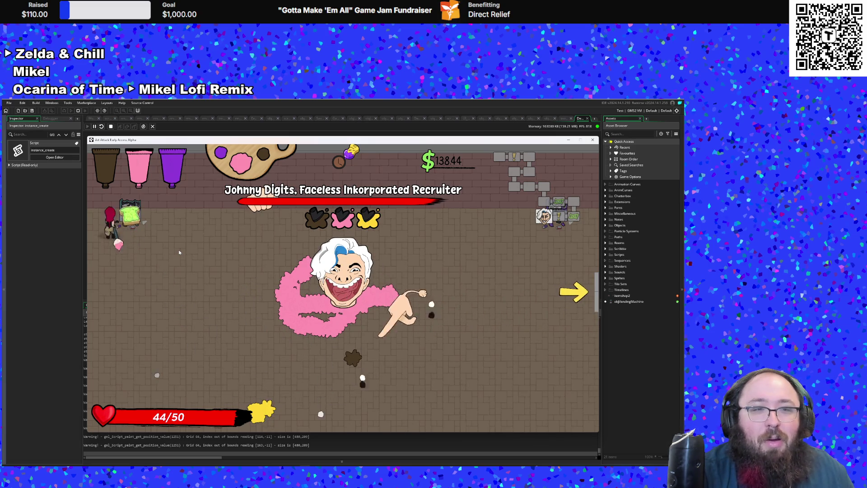
key("s")
key("d")
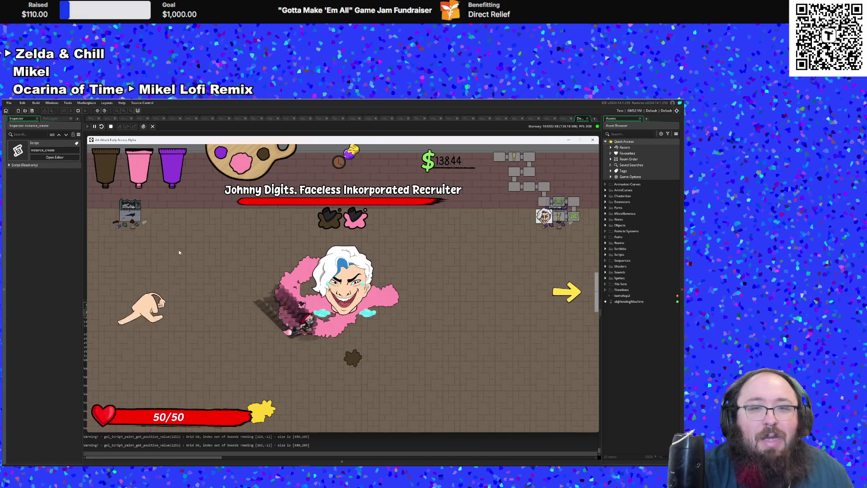
key("s")
key("d")
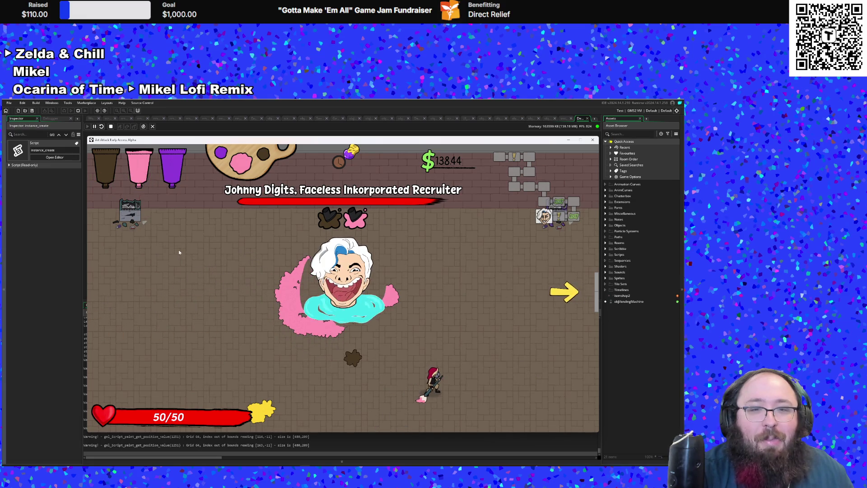
key("w")
key("a")
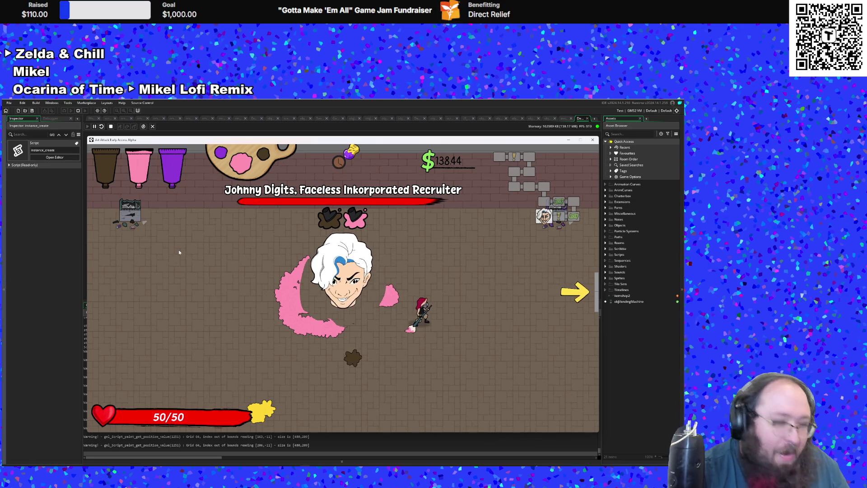
Step: Toggle the debug overlay, keep manoeuvring around the boss, and run left along the bottom
key("F1")
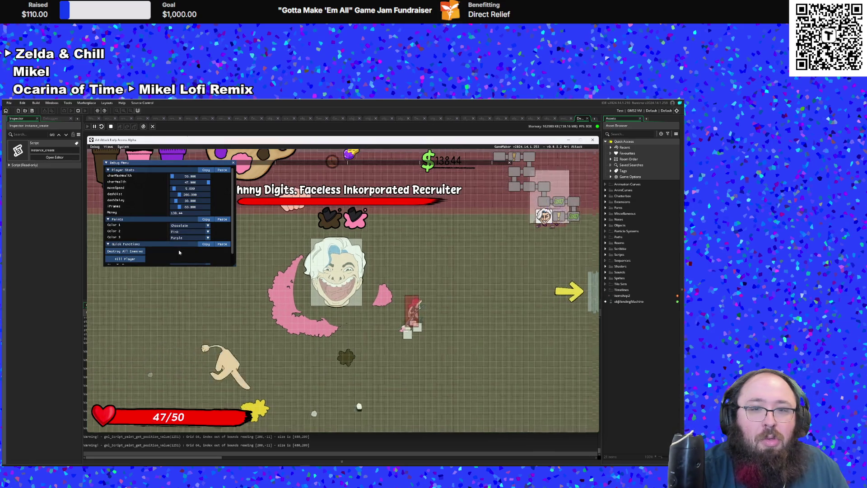
key("F1")
key("a")
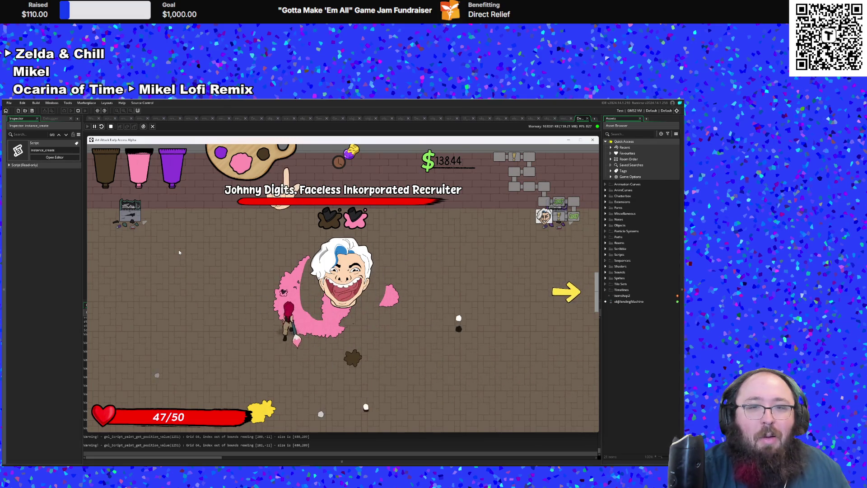
key("d")
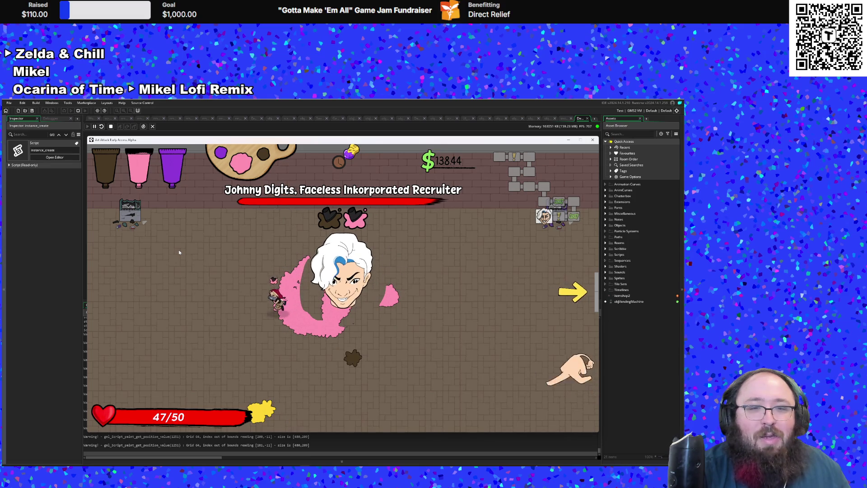
key("w")
key("d")
key("s")
key("a")
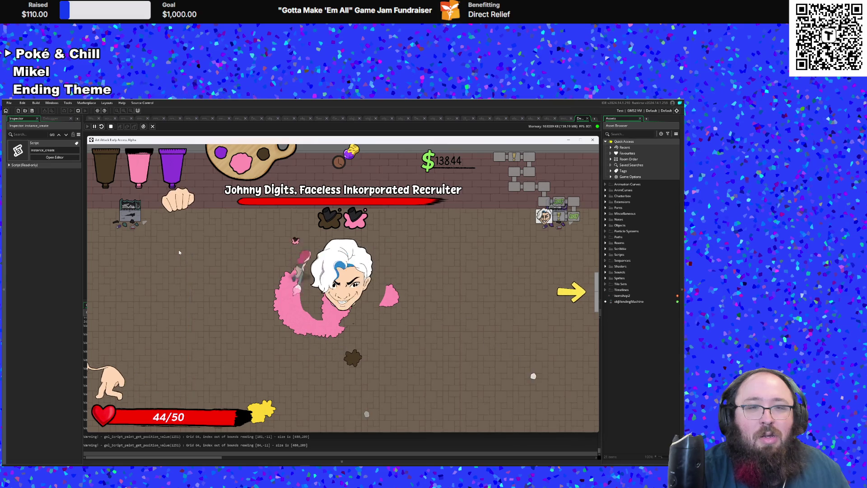
key("a")
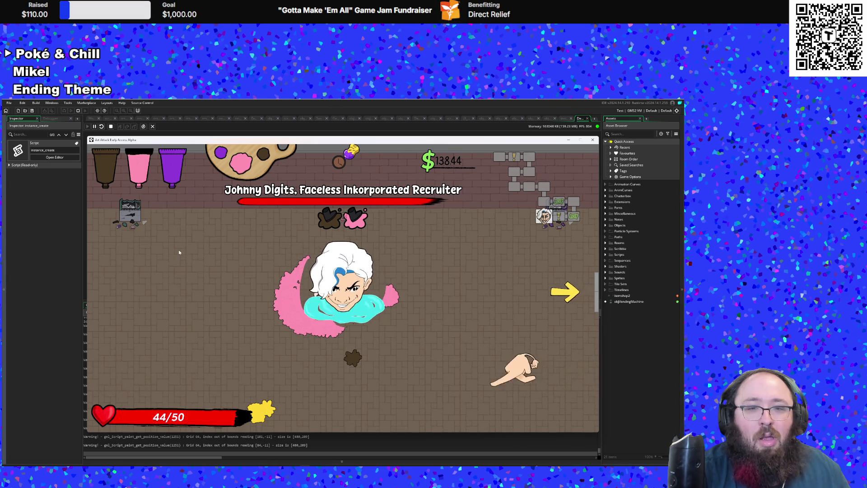
key("a")
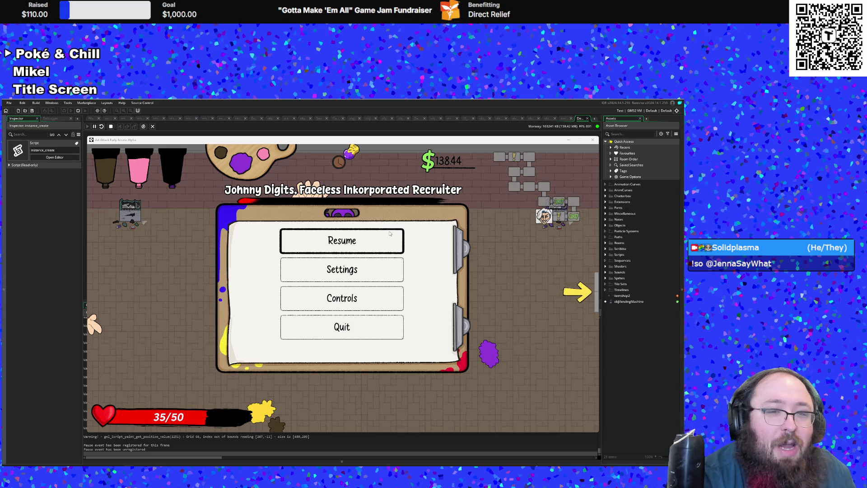
Step: Resume from the pause menu, walk across the arena, attack the boss and cycle paint colour
key("Escape")
key("s")
key("a")
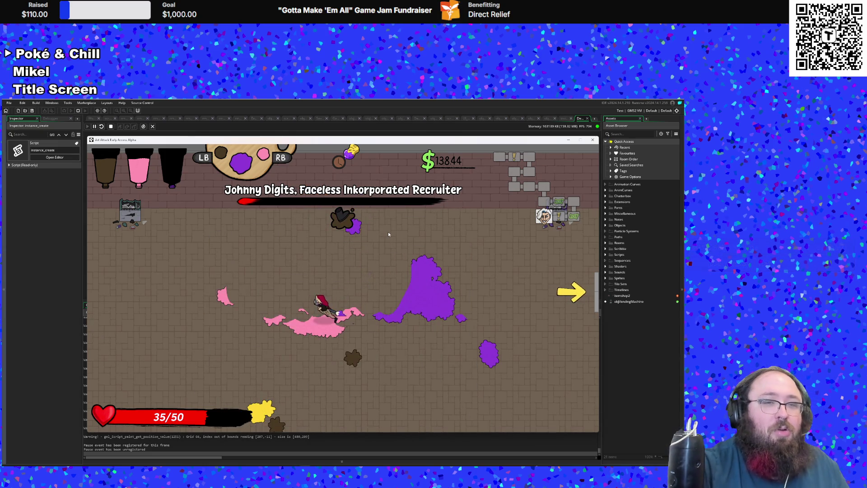
key("d")
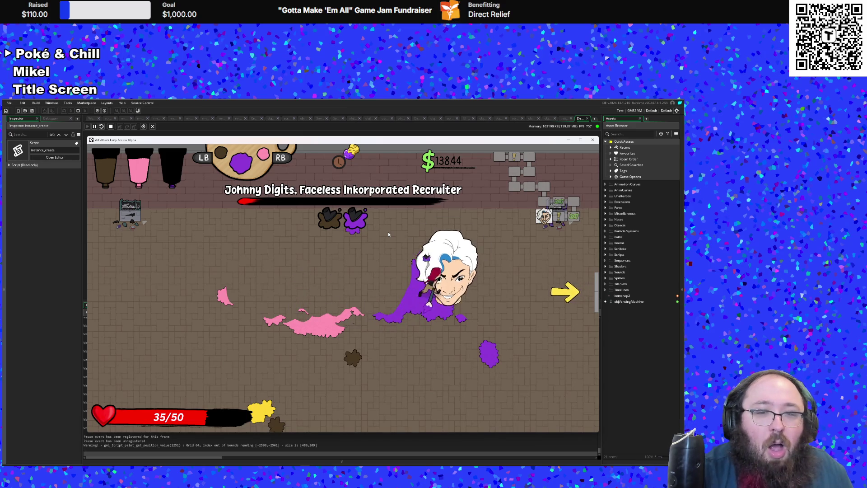
key("e")
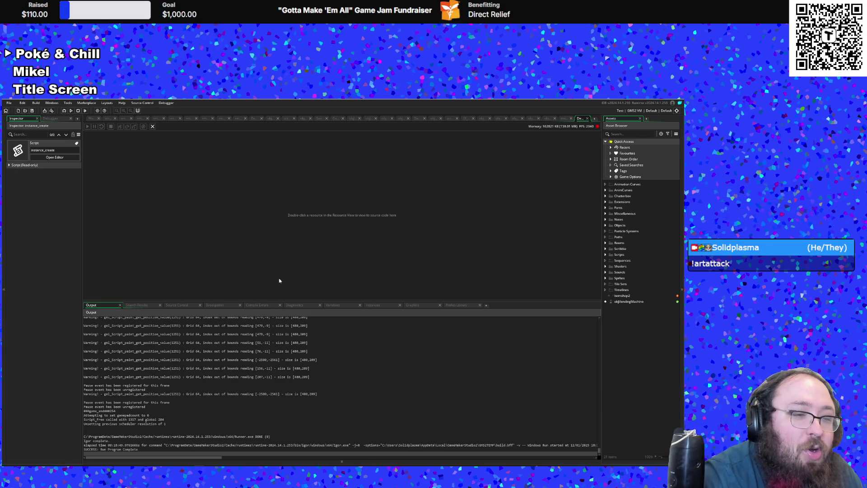
scroll(244, 351, "down", 1)
scroll(243, 352, "up", 1)
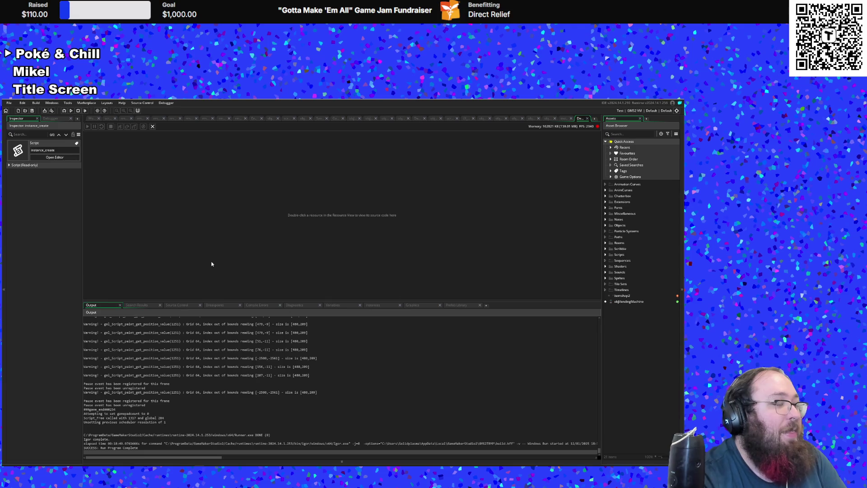
Step: Open objJohnnyBossController through the asset search
key("ctrl+t")
type("obj")
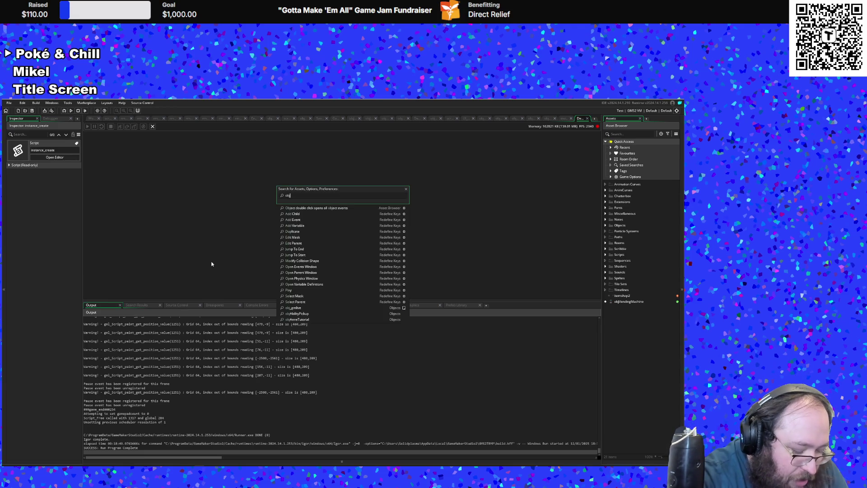
type("Johnn")
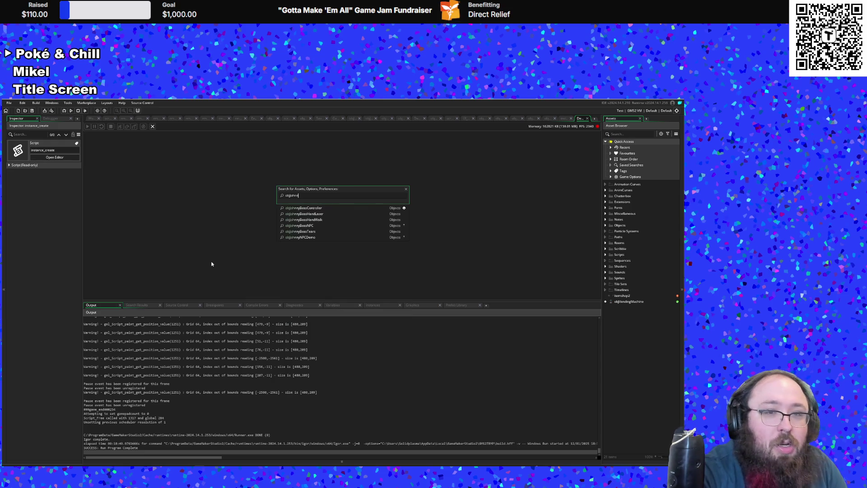
key("Return")
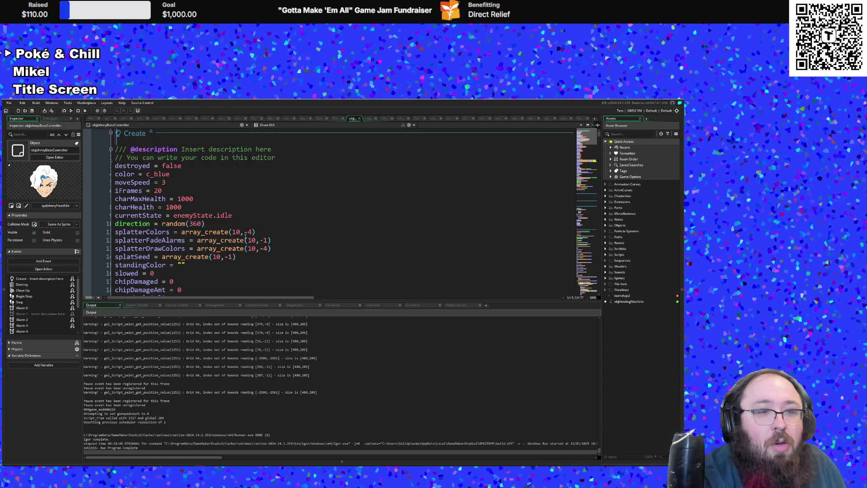
Step: Change line 19 of the Begin Step event to read paint1 = -1
scroll(245, 236, "down", 20)
scroll(244, 238, "down", 8)
scroll(244, 238, "down", 5)
left_click(189, 238)
left_click(171, 222)
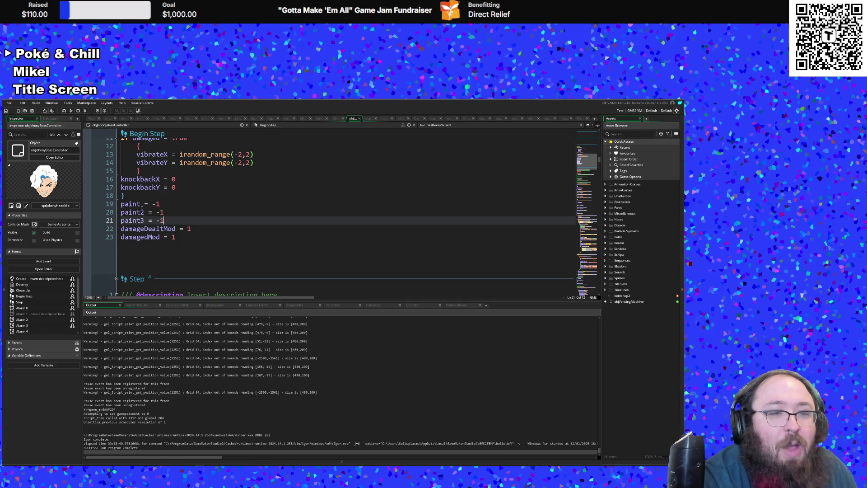
scroll(142, 210, "down", 10)
scroll(143, 206, "up", 10)
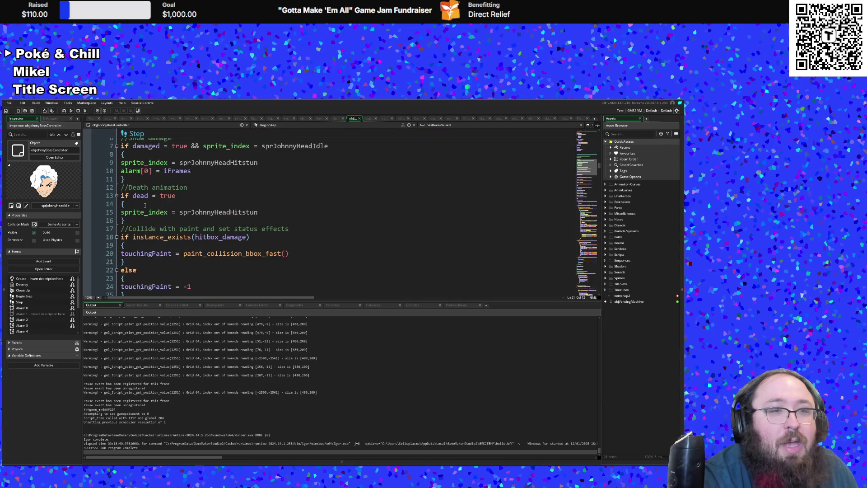
left_click(140, 204)
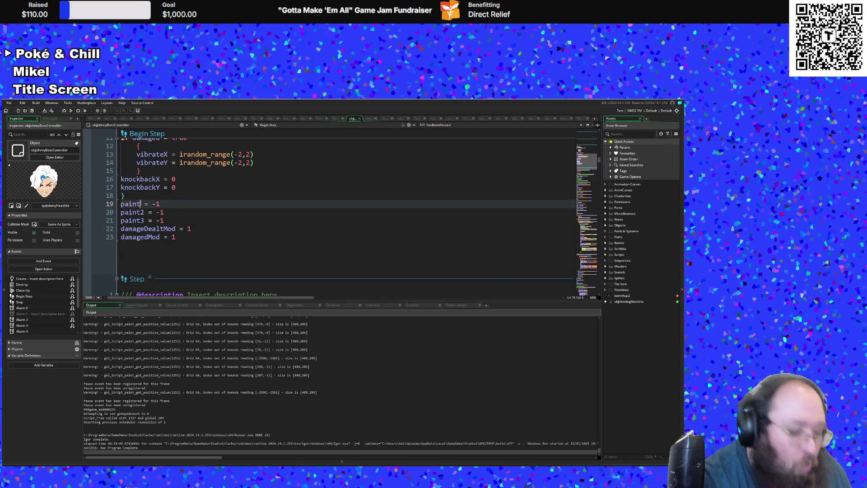
type("1")
left_click(219, 188)
Step: Review the events down to Animation End, checking the head-enter damaged = false reset
scroll(219, 190, "up", 4)
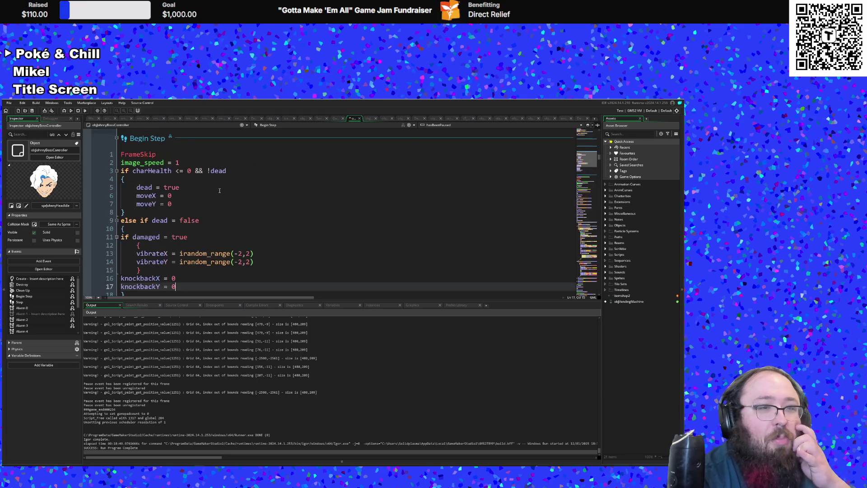
scroll(219, 190, "down", 10)
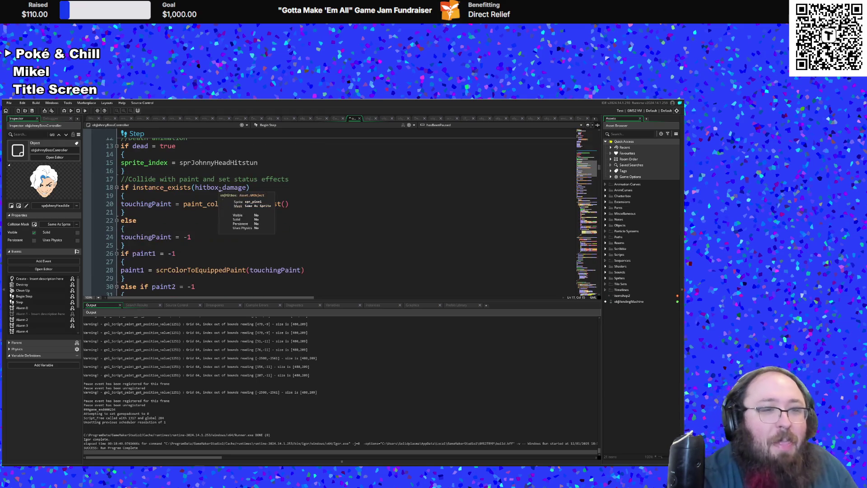
scroll(162, 238, "down", 20)
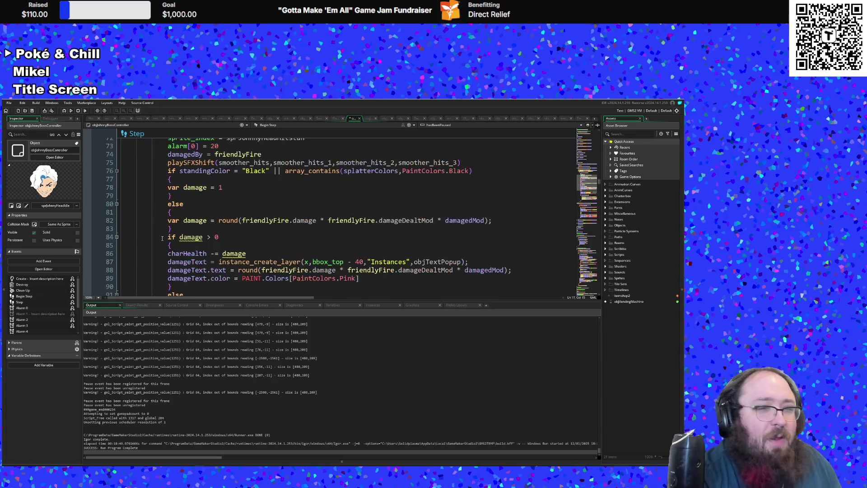
scroll(162, 238, "down", 20)
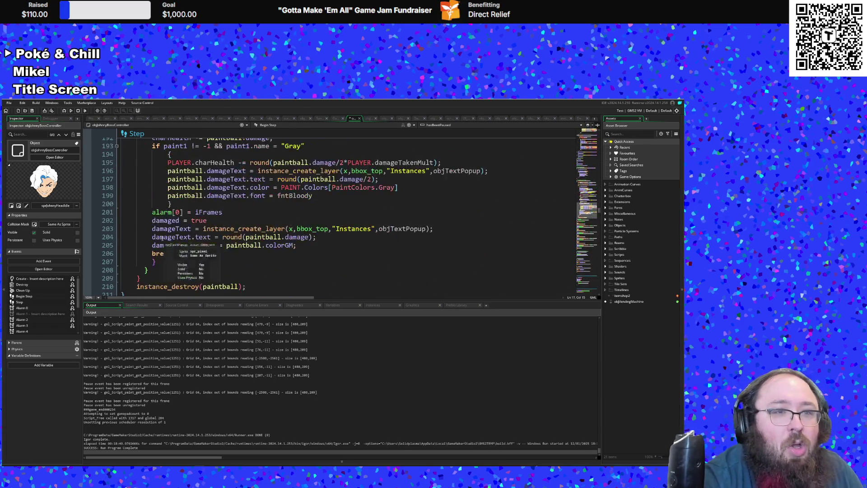
scroll(162, 237, "down", 20)
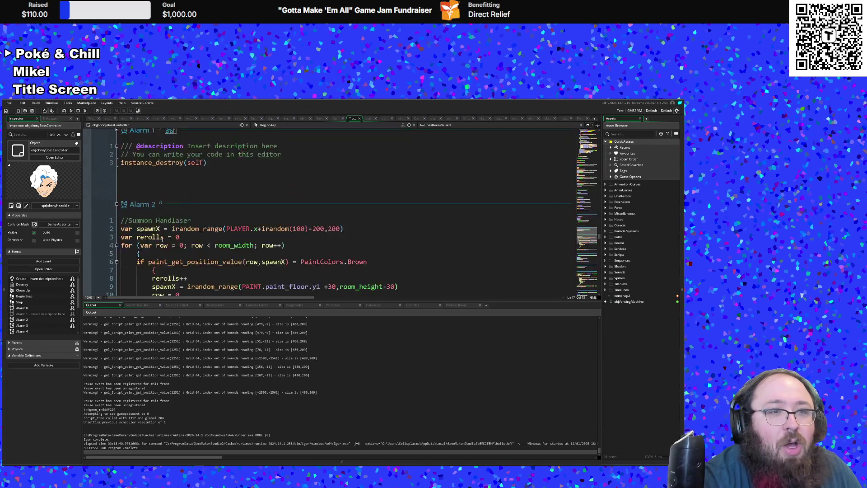
scroll(162, 242, "down", 4)
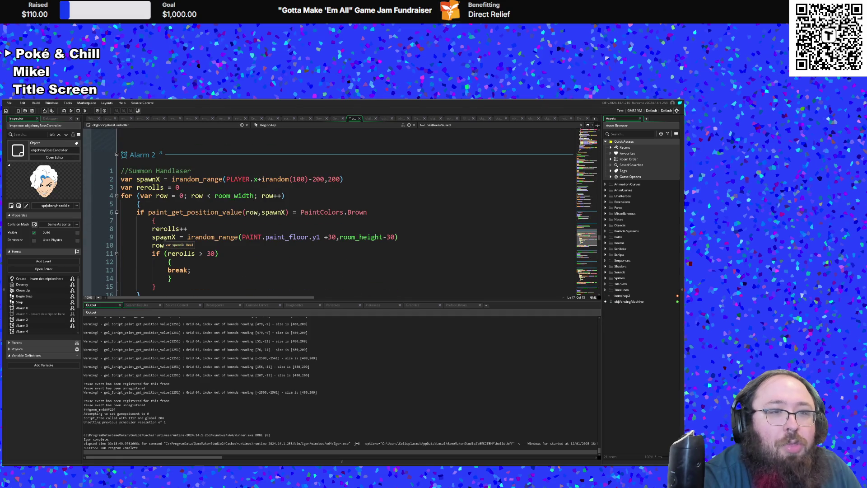
scroll(165, 238, "down", 8)
scroll(169, 236, "down", 15)
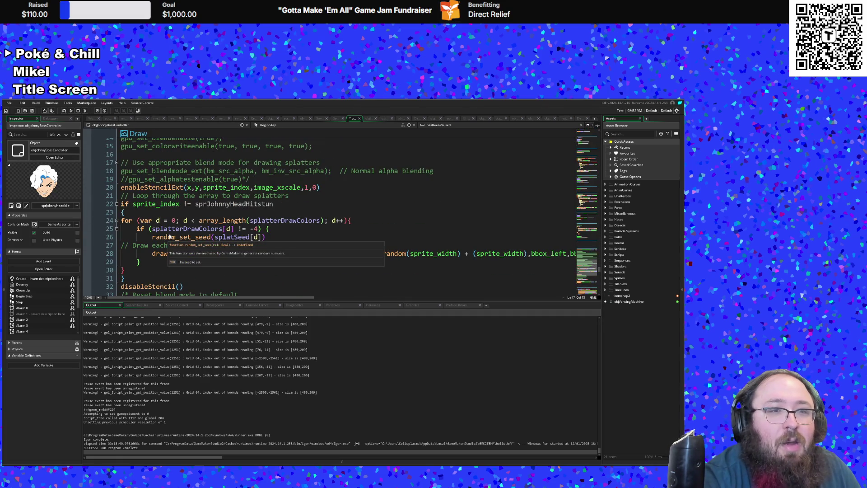
scroll(169, 235, "down", 15)
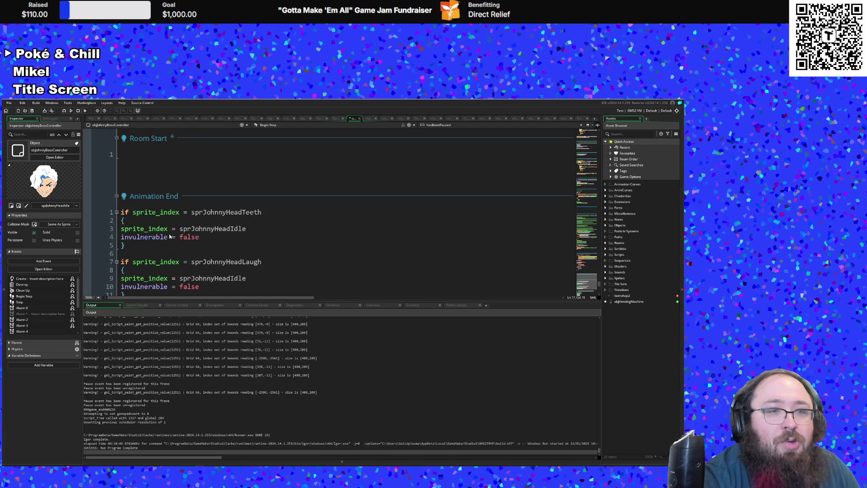
scroll(170, 236, "down", 2)
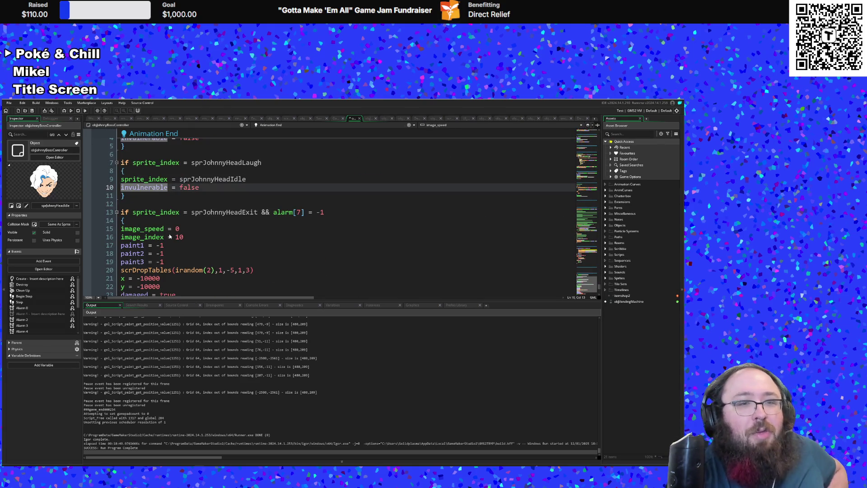
left_click(169, 236)
scroll(169, 236, "down", 2)
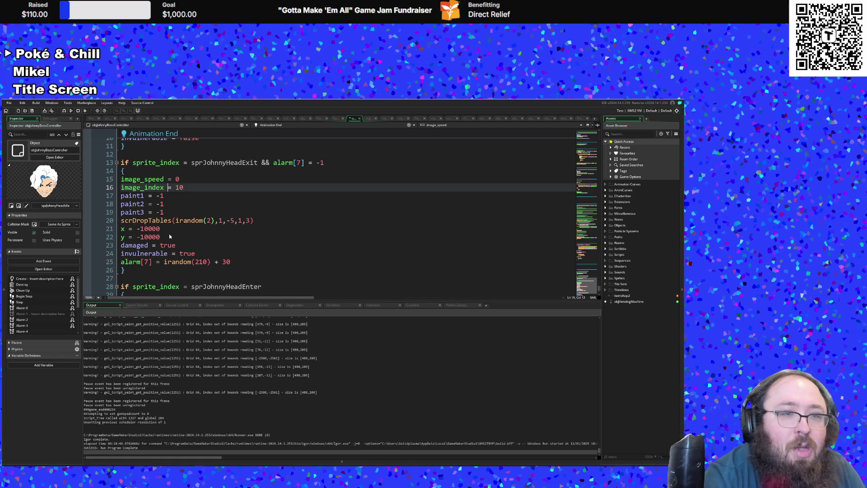
scroll(170, 236, "down", 2)
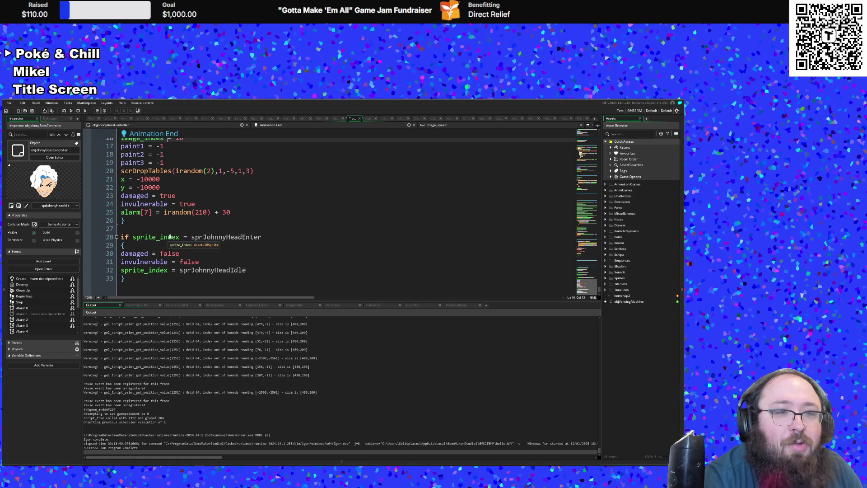
left_click(169, 253)
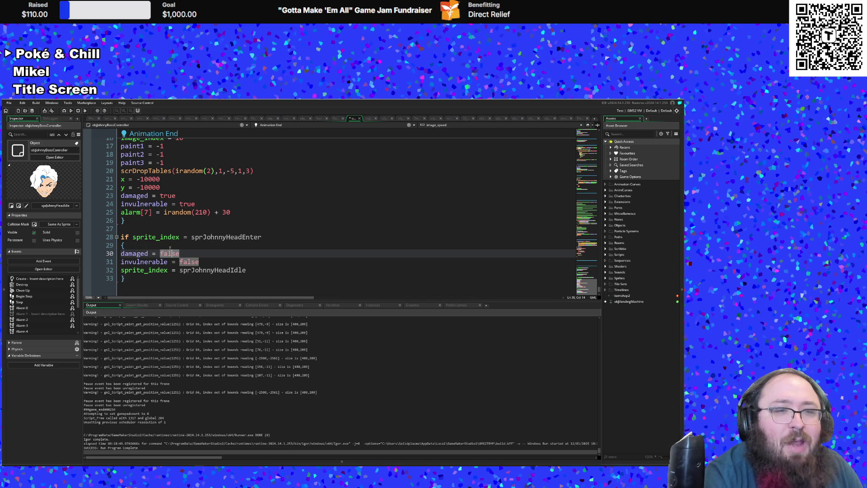
left_click(166, 238)
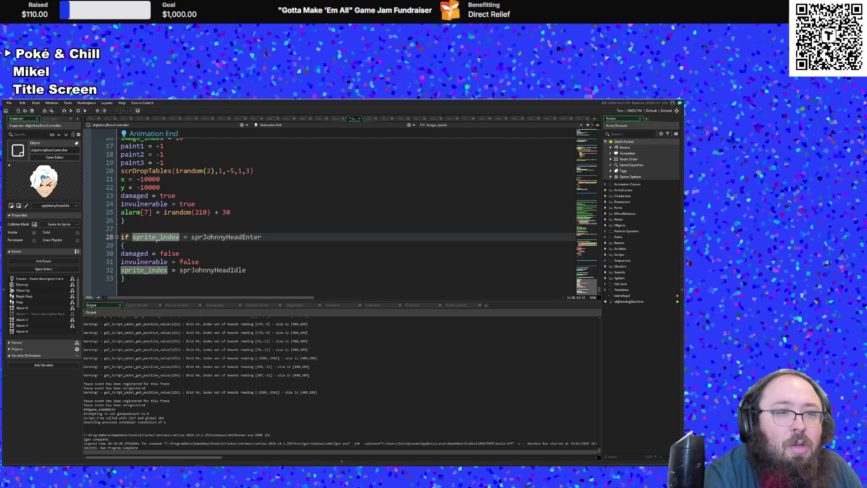
left_click(150, 244)
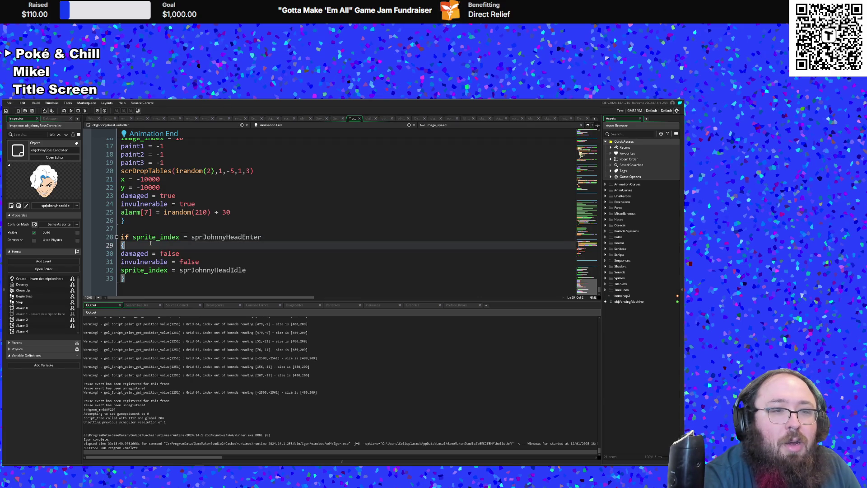
scroll(150, 243, "up", 5)
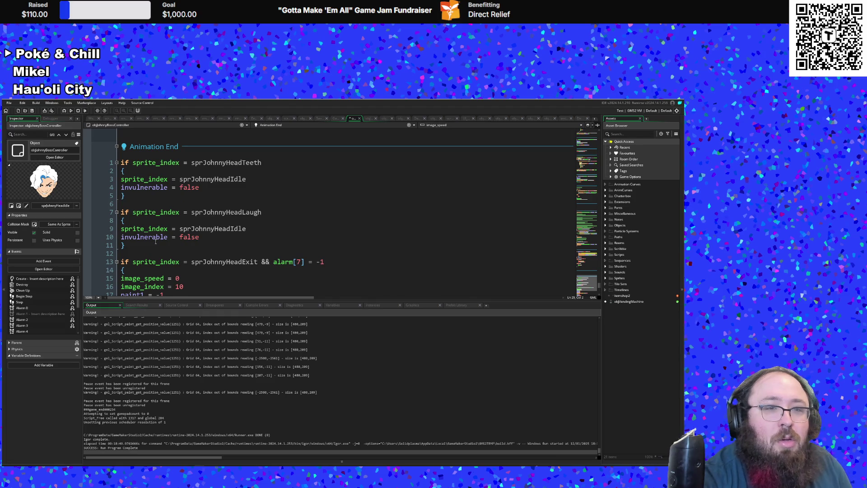
scroll(155, 242, "down", 14)
scroll(155, 243, "up", 20)
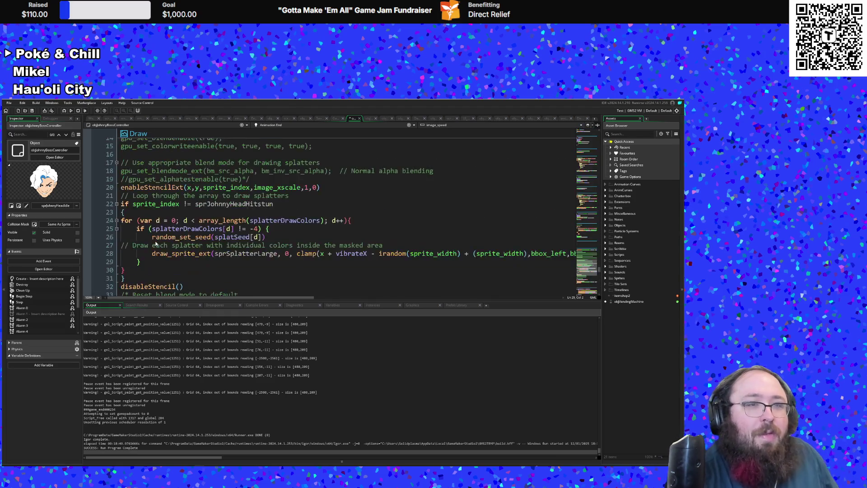
scroll(155, 243, "up", 10)
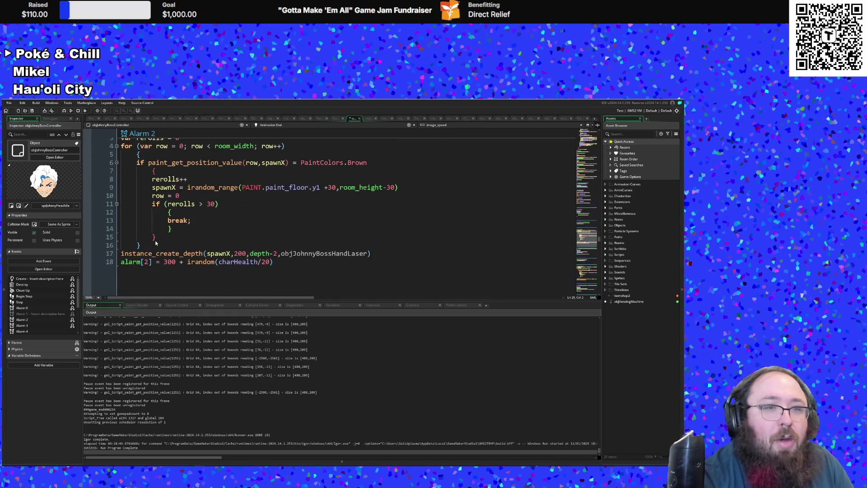
scroll(155, 243, "up", 4)
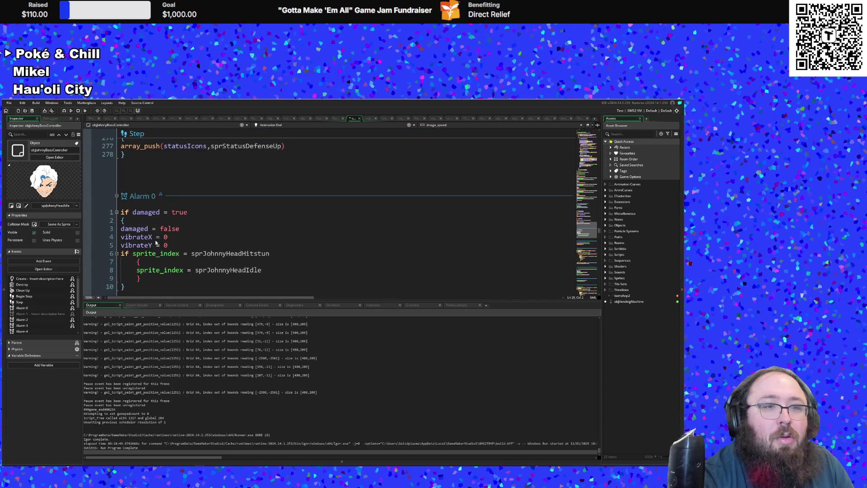
scroll(156, 243, "up", 2)
scroll(155, 243, "down", 2)
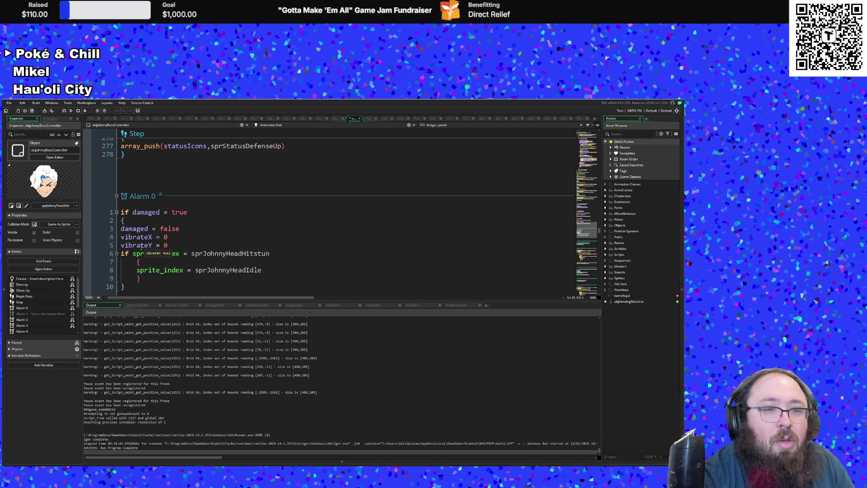
scroll(141, 246, "down", 10)
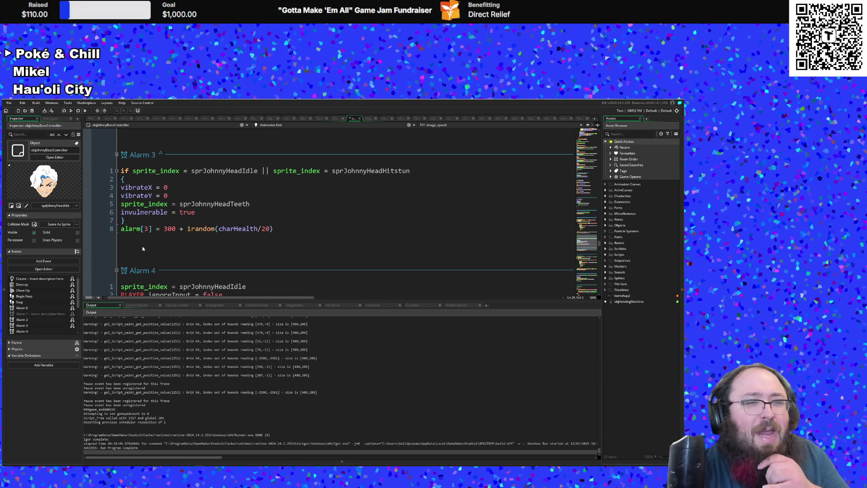
left_click(267, 195)
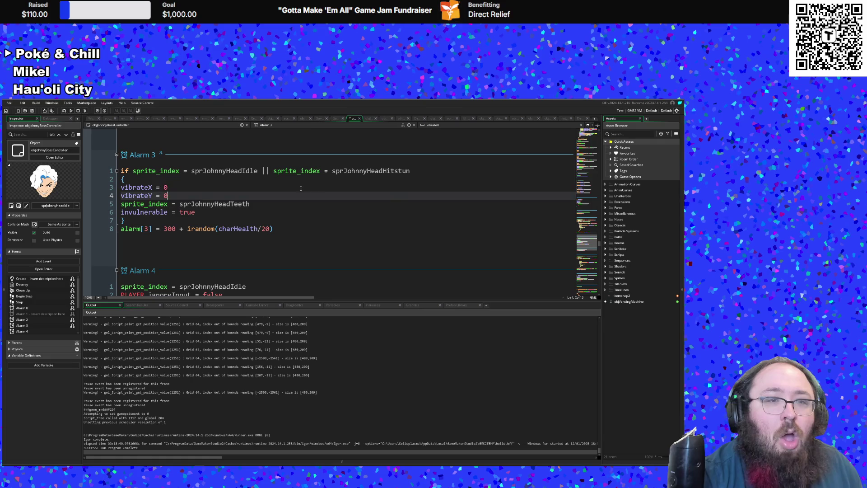
key("Up")
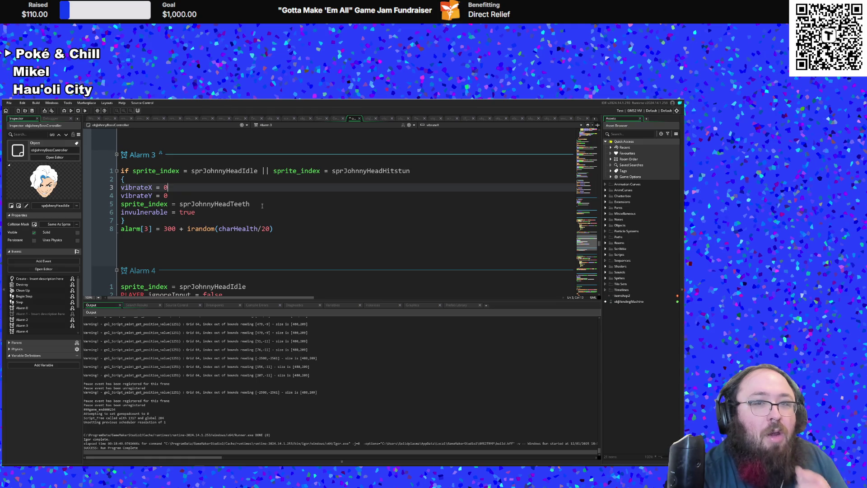
scroll(259, 208, "up", 2)
scroll(257, 207, "up", 8)
scroll(255, 213, "down", 4)
scroll(255, 212, "up", 10)
scroll(255, 212, "down", 2)
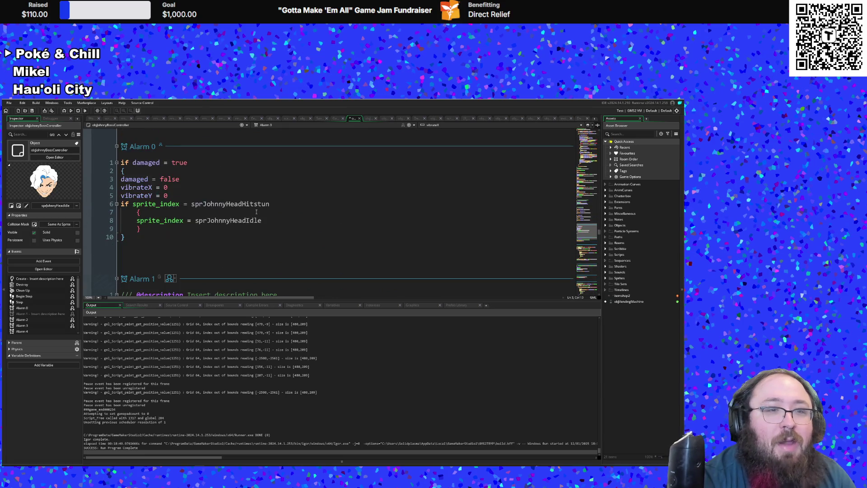
left_click(215, 211)
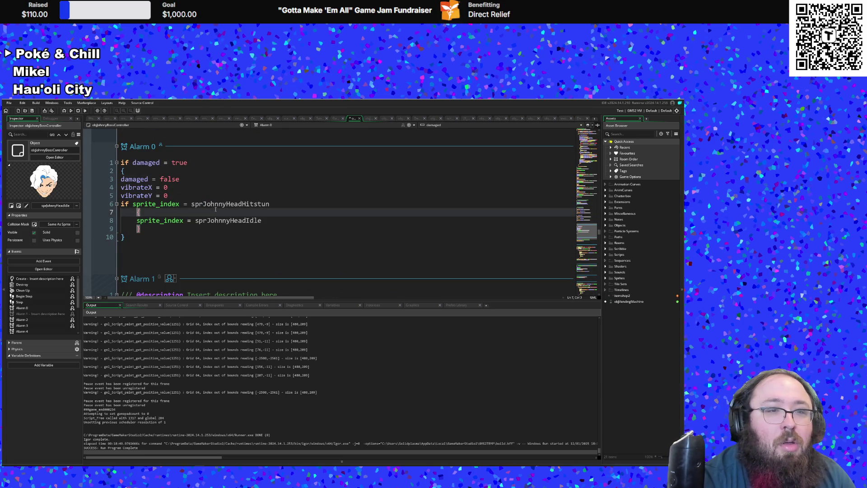
scroll(215, 208, "up", 15)
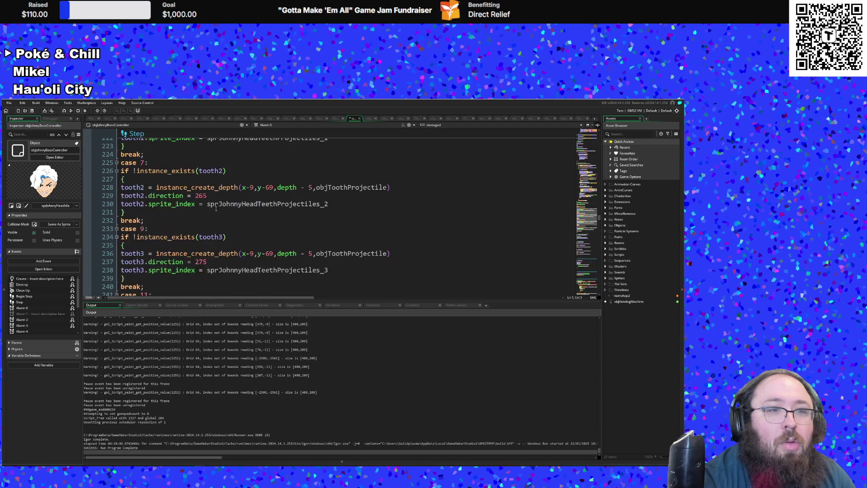
scroll(216, 208, "up", 20)
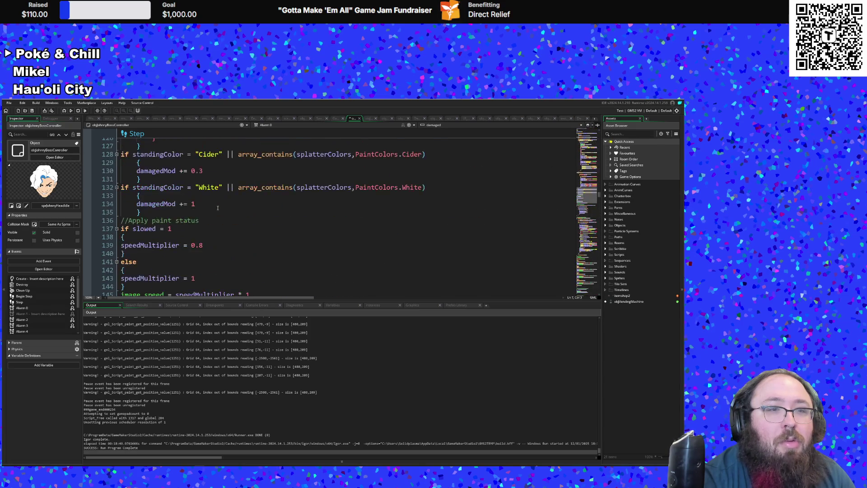
scroll(219, 207, "up", 20)
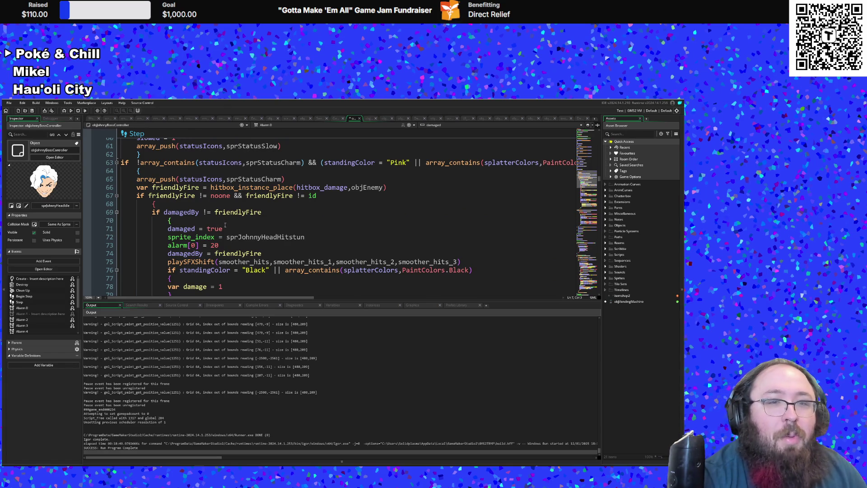
scroll(226, 225, "up", 5)
scroll(244, 243, "down", 5)
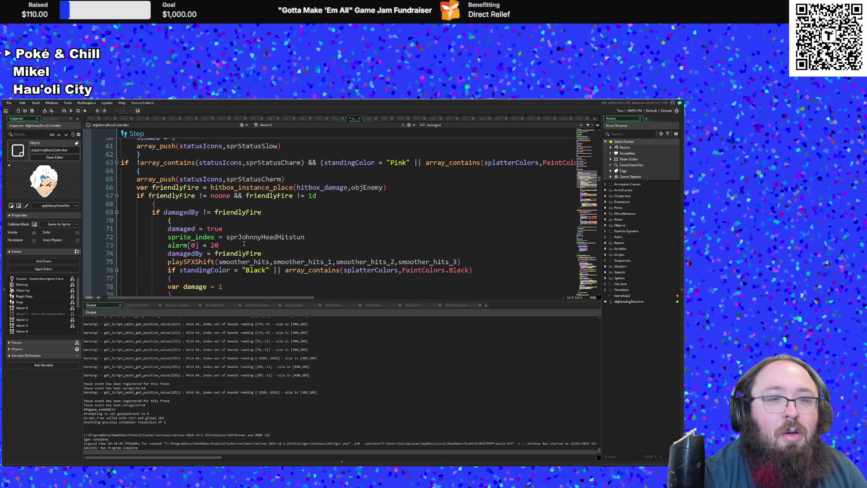
scroll(239, 247, "up", 2)
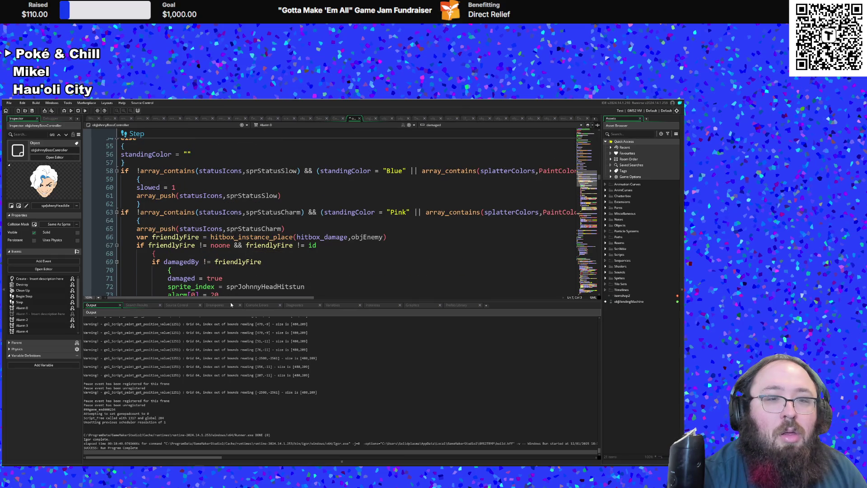
mouse_move(230, 297)
left_mouse_down()
mouse_move(271, 298)
mouse_move(231, 298)
left_mouse_up()
scroll(222, 289, "down", 2)
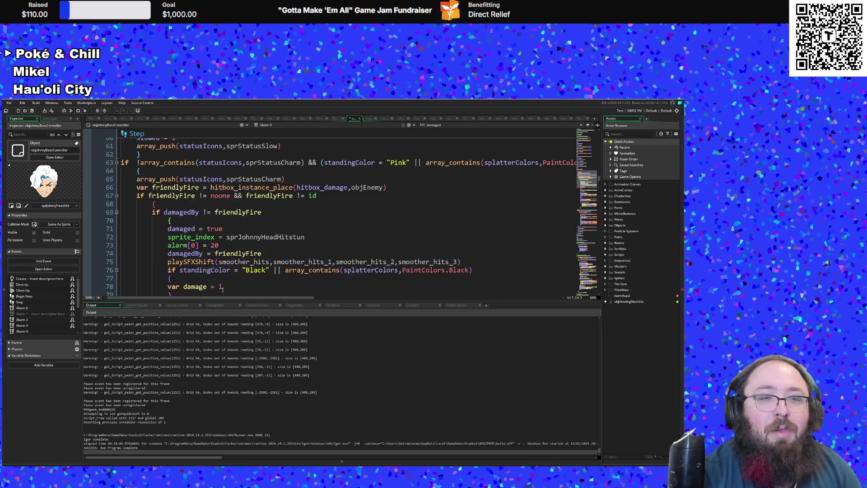
scroll(222, 289, "up", 4)
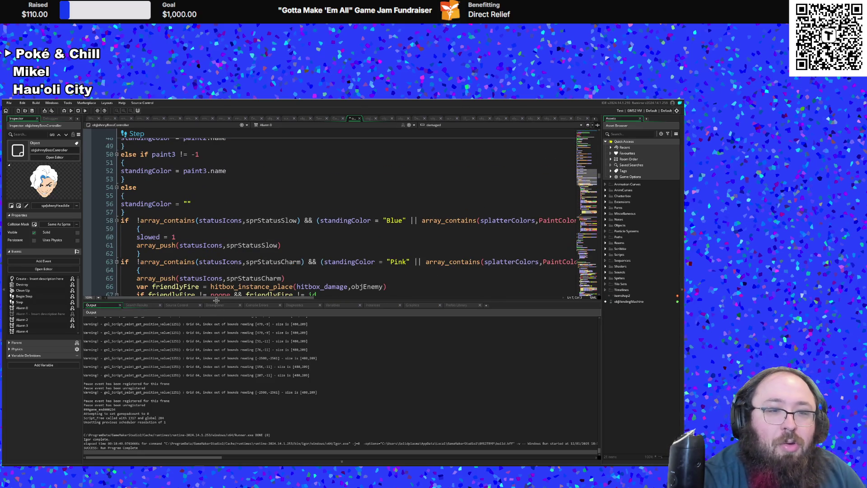
mouse_move(215, 297)
left_mouse_down()
mouse_move(311, 306)
mouse_move(199, 306)
left_mouse_up()
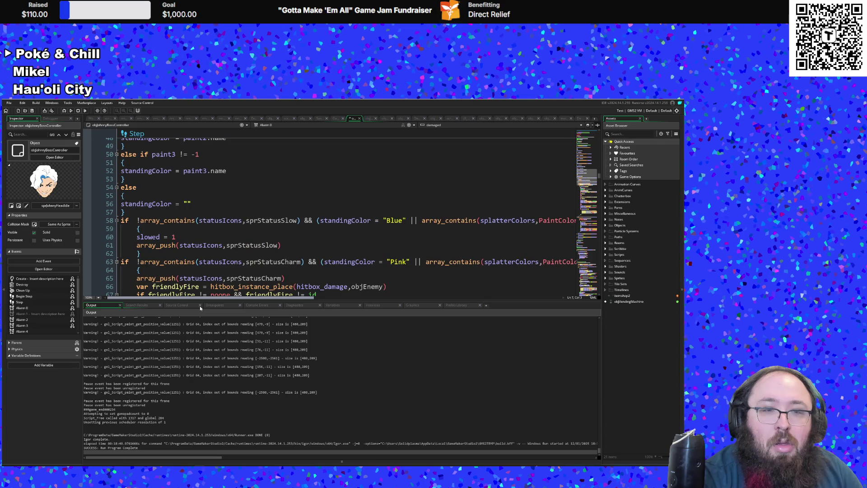
left_click(139, 262)
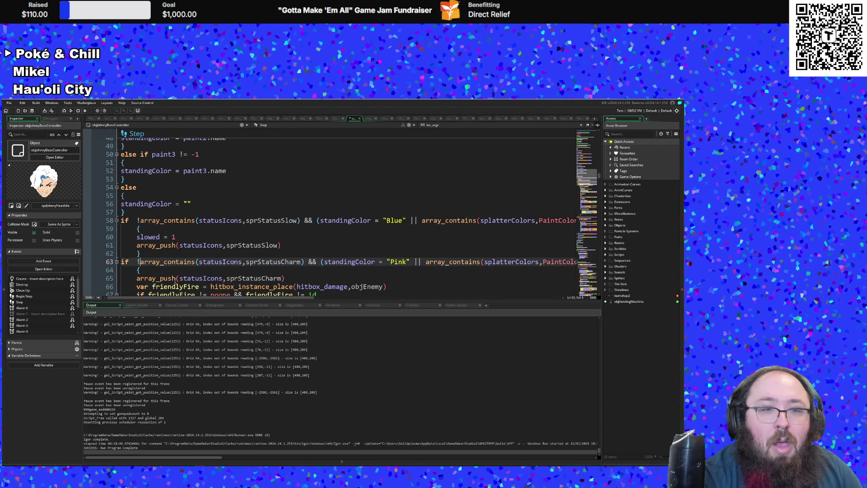
scroll(199, 279, "down", 4)
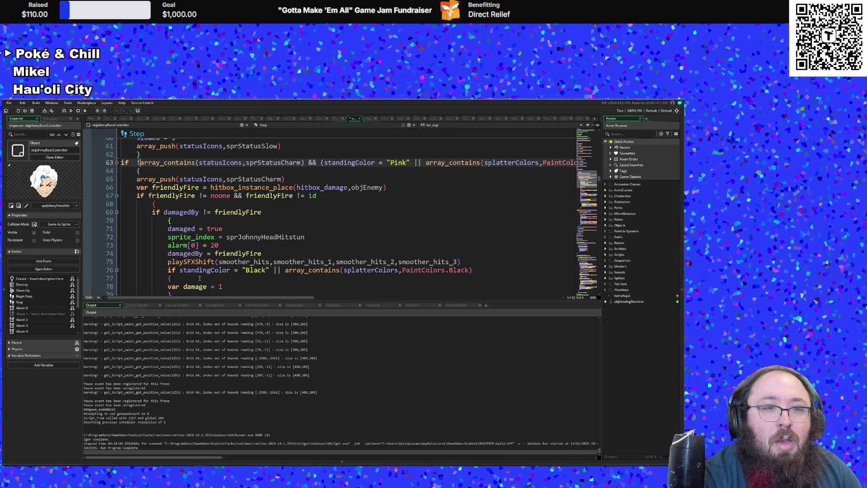
scroll(199, 278, "up", 2)
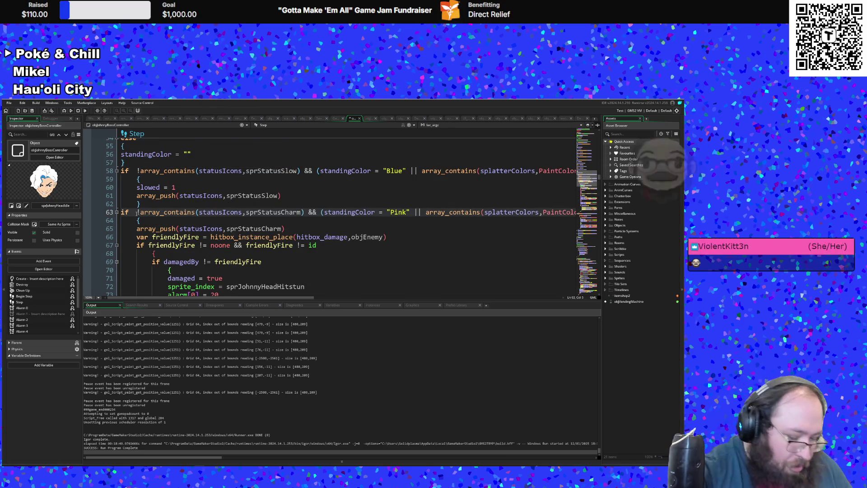
Step: Prefix the line 63 charm check with damaged = false && and highlight the sprStatusCharm uses
type("damaged")
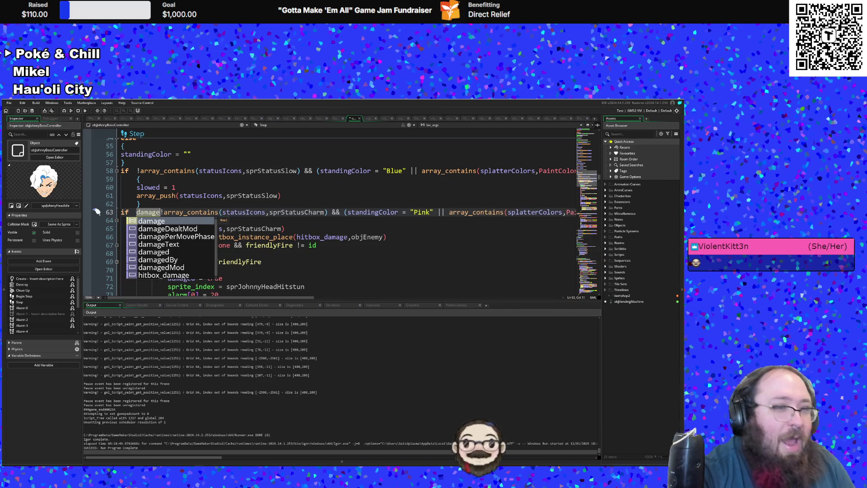
type(" = false")
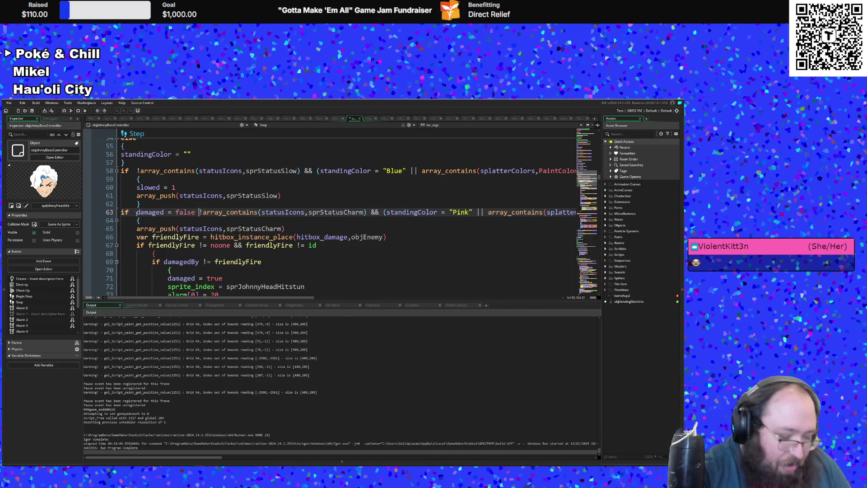
type(" &&")
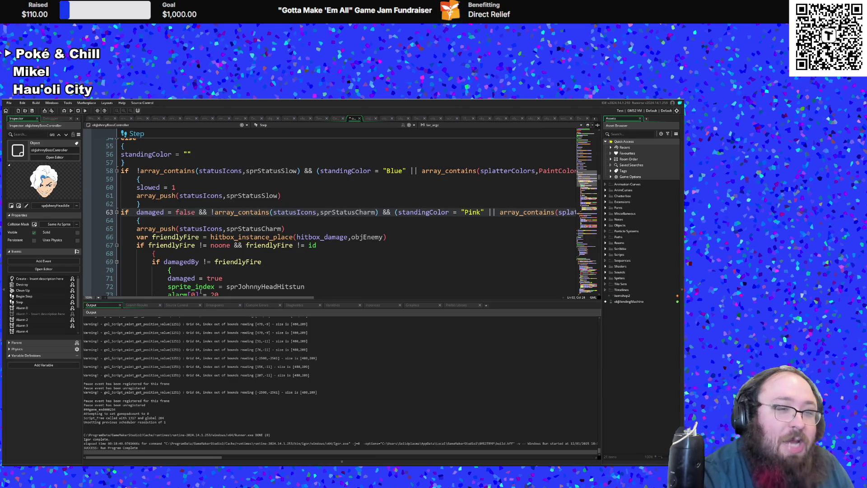
left_click(252, 228)
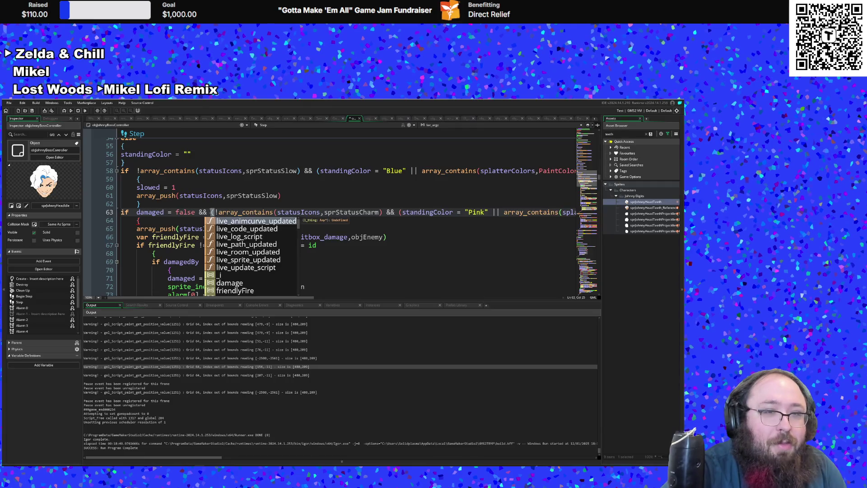
Step: Move the caret to the end of the line 63 charm check
key("End")
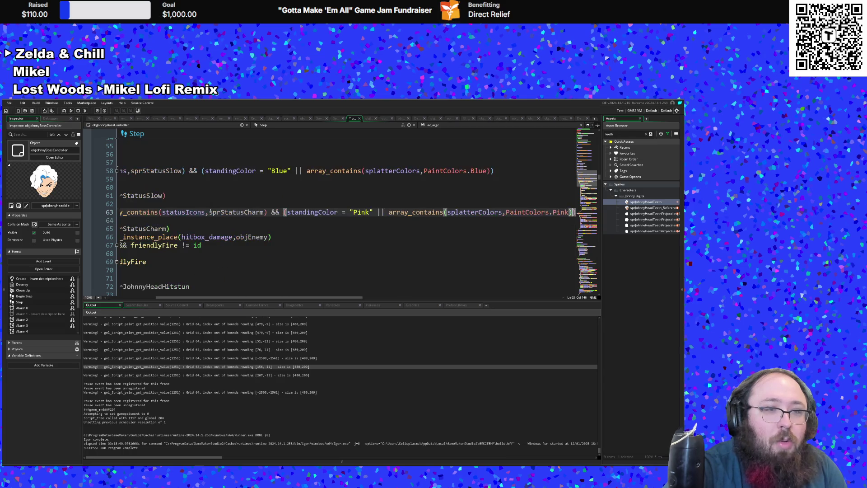
type(")")
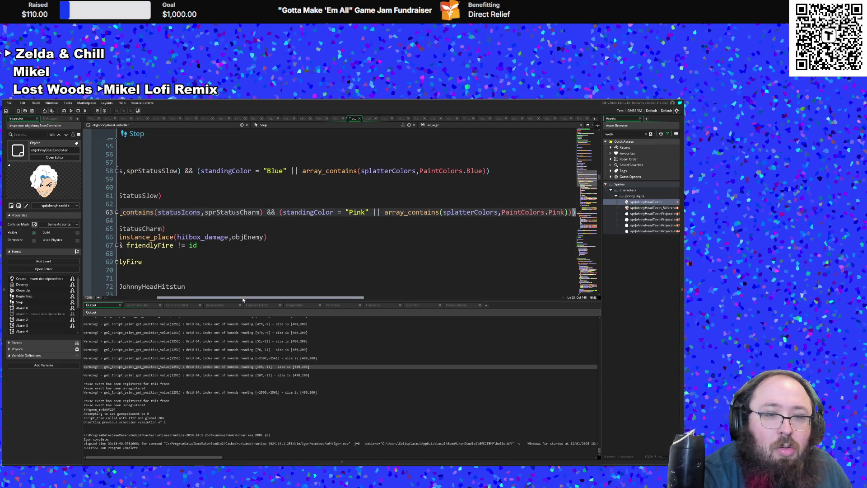
left_click_drag(194, 297, 145, 302)
mouse_move(218, 236)
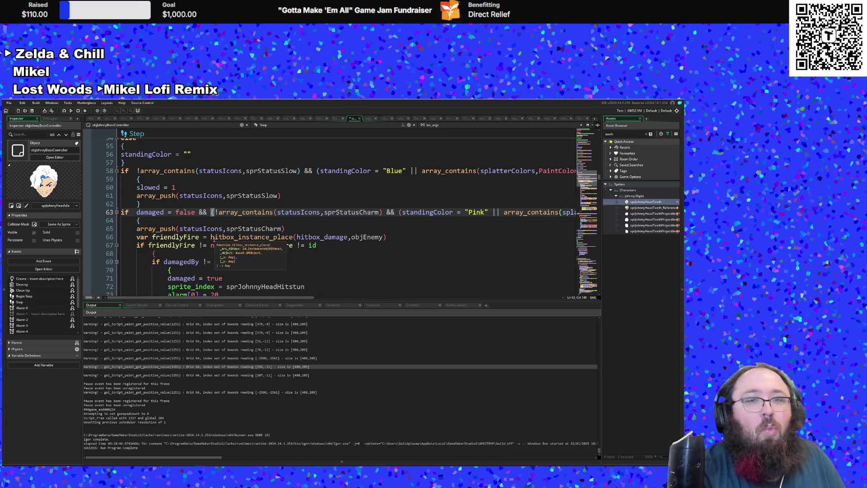
scroll(217, 237, "up", 20)
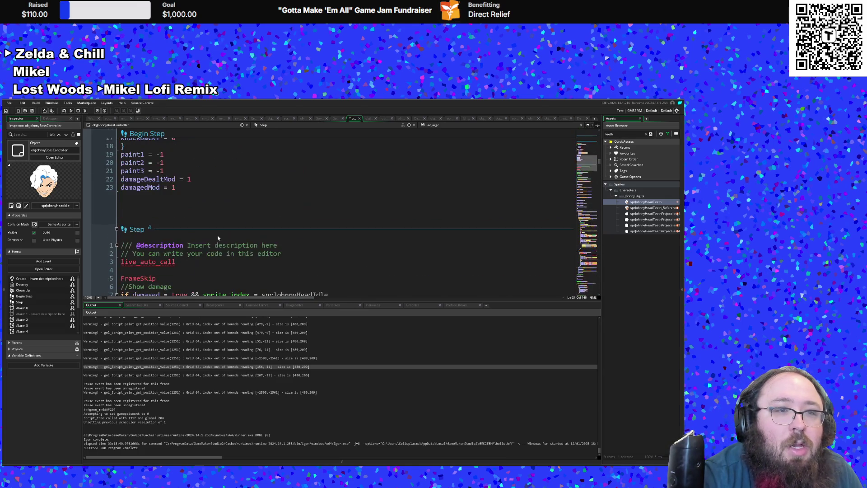
scroll(218, 238, "up", 2)
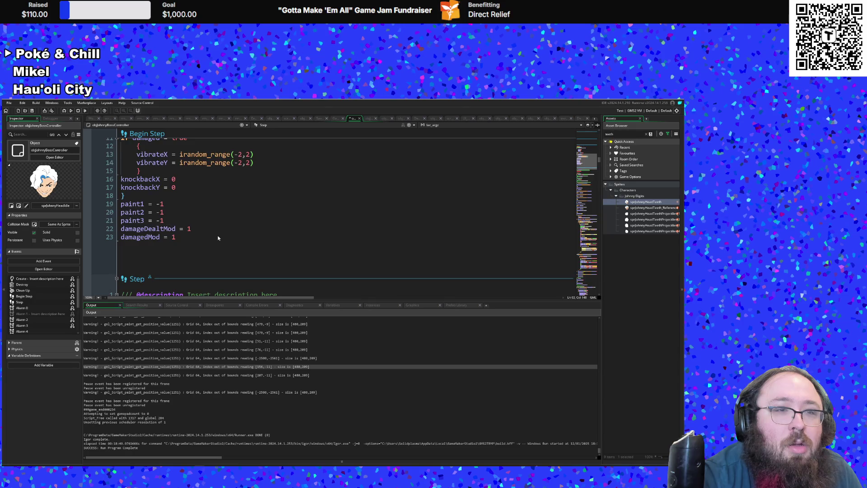
scroll(218, 238, "up", 5)
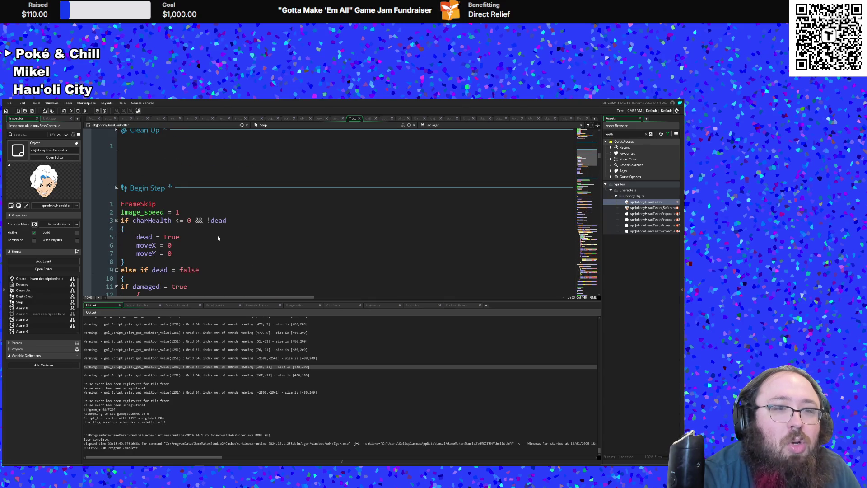
scroll(218, 238, "up", 20)
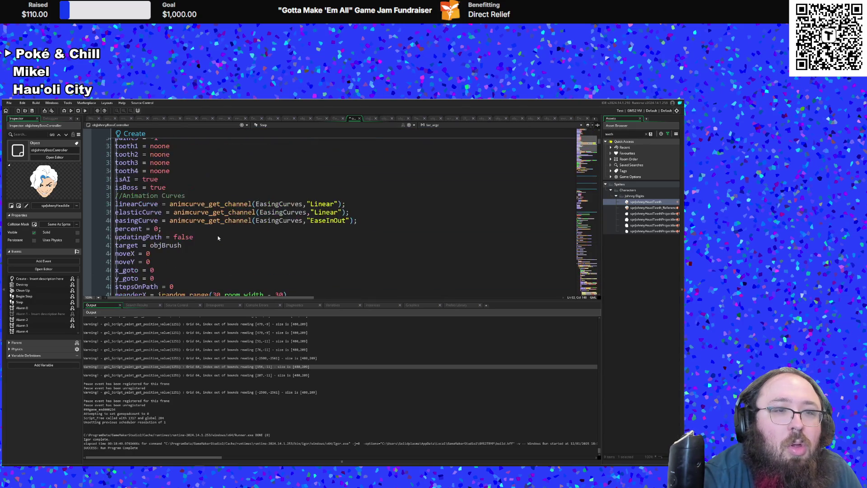
scroll(218, 238, "up", 10)
scroll(218, 238, "down", 20)
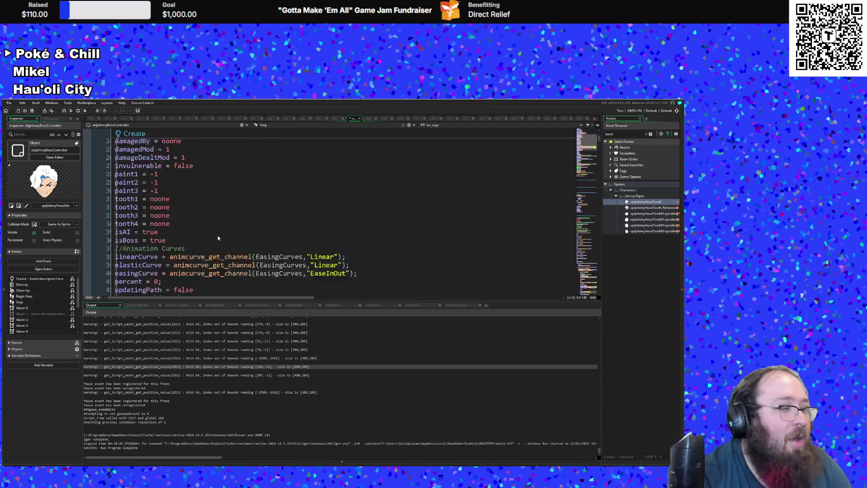
scroll(217, 237, "down", 2)
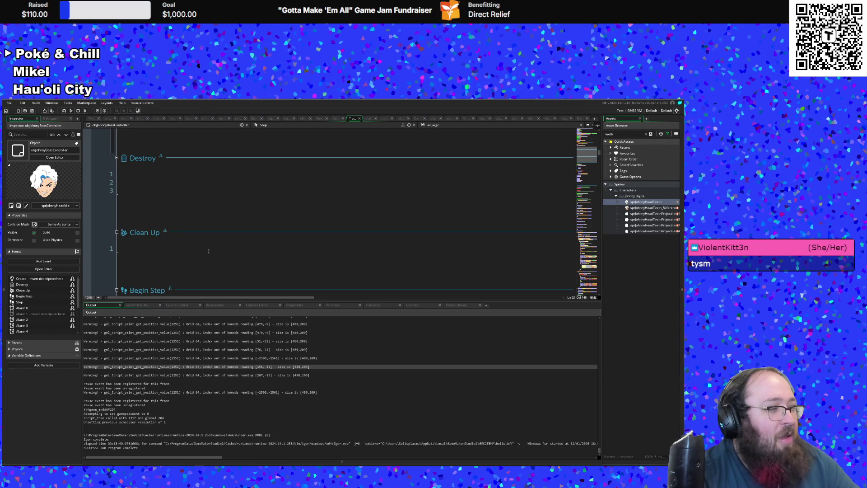
scroll(210, 246, "down", 12)
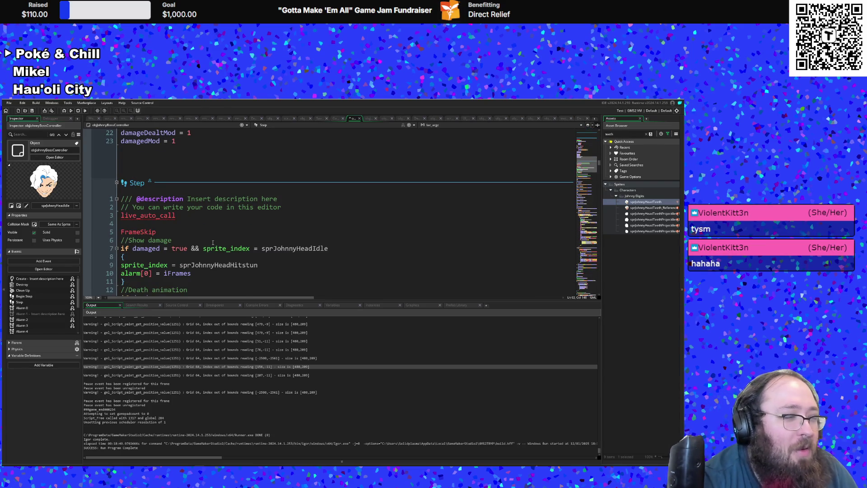
scroll(213, 242, "down", 14)
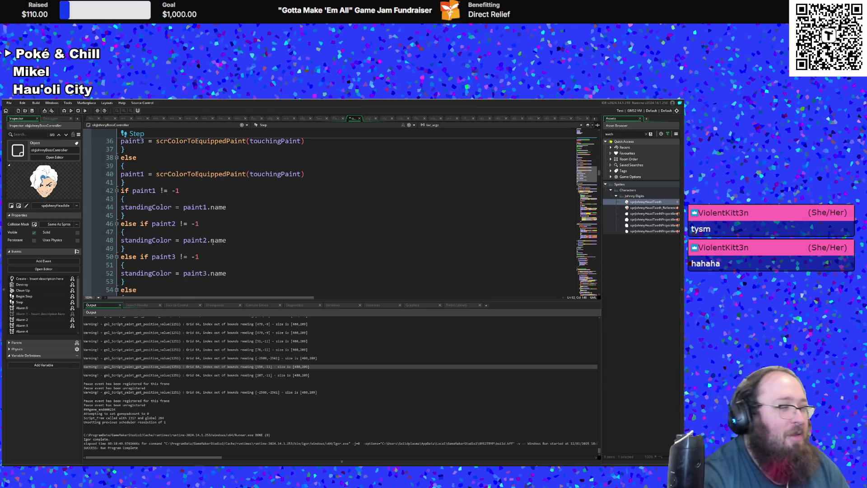
scroll(213, 242, "down", 20)
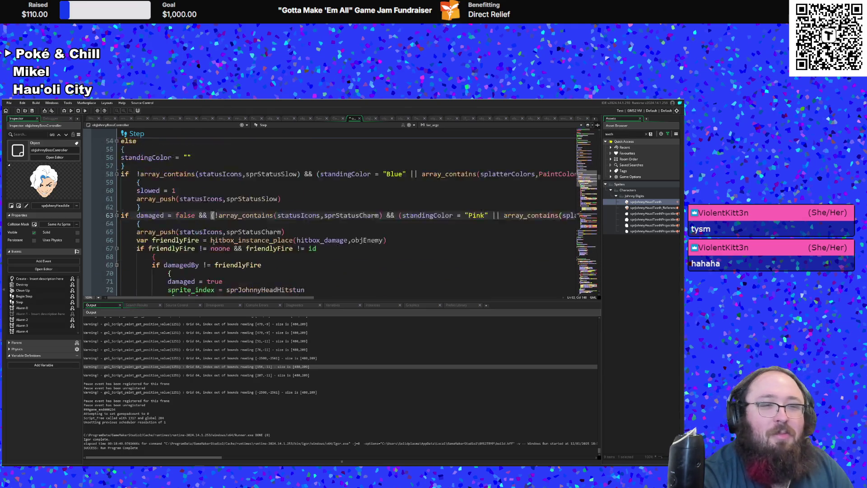
scroll(213, 241, "down", 12)
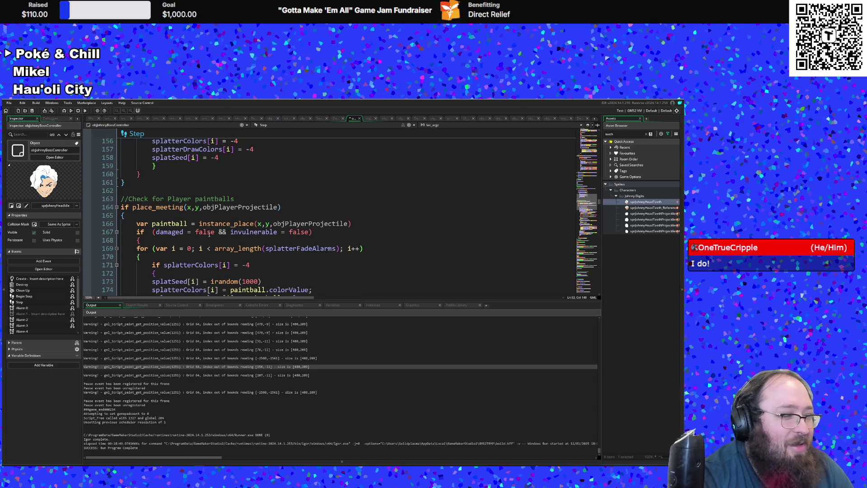
scroll(209, 233, "down", 18)
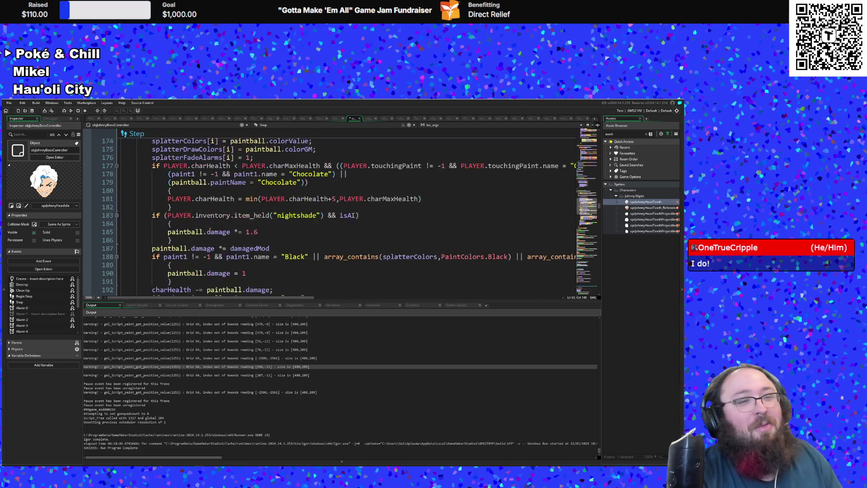
scroll(211, 226, "down", 2)
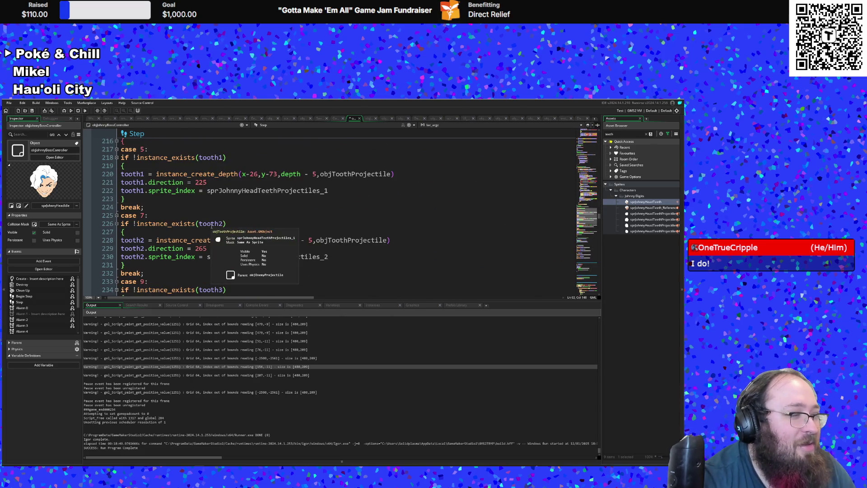
scroll(212, 225, "down", 14)
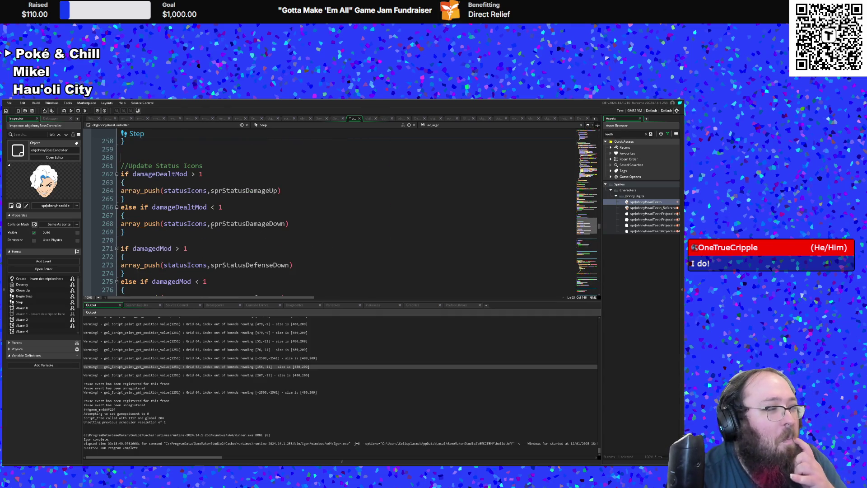
scroll(211, 224, "down", 20)
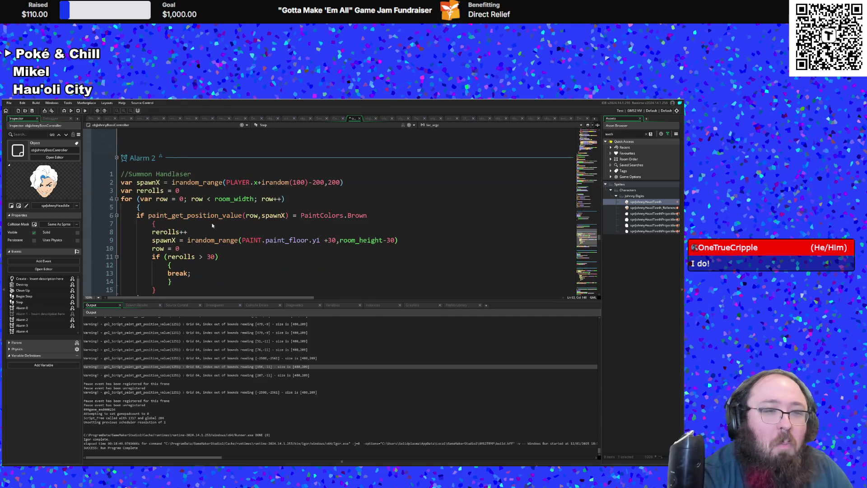
scroll(212, 224, "down", 15)
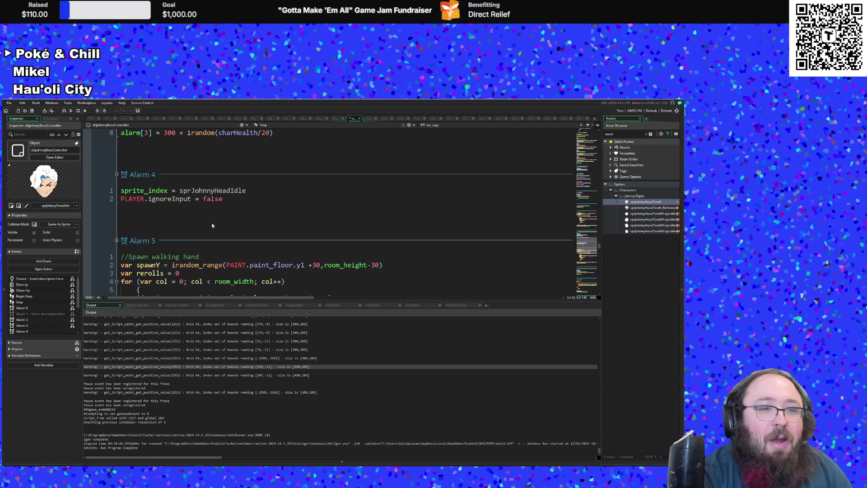
scroll(212, 225, "down", 10)
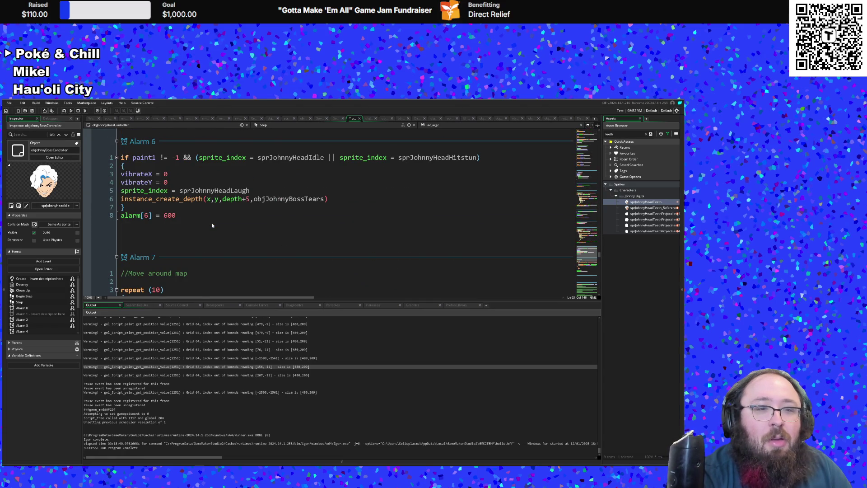
scroll(212, 225, "down", 6)
scroll(212, 224, "up", 2)
scroll(212, 224, "down", 2)
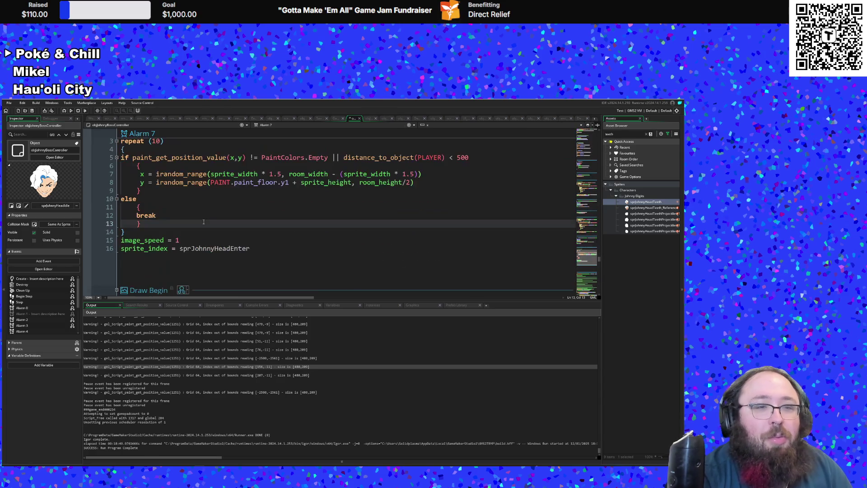
left_click(192, 241)
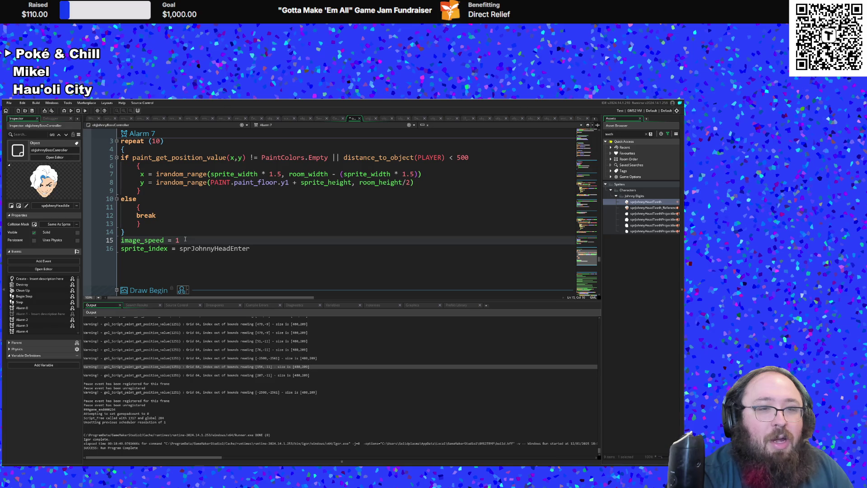
scroll(185, 239, "up", 2)
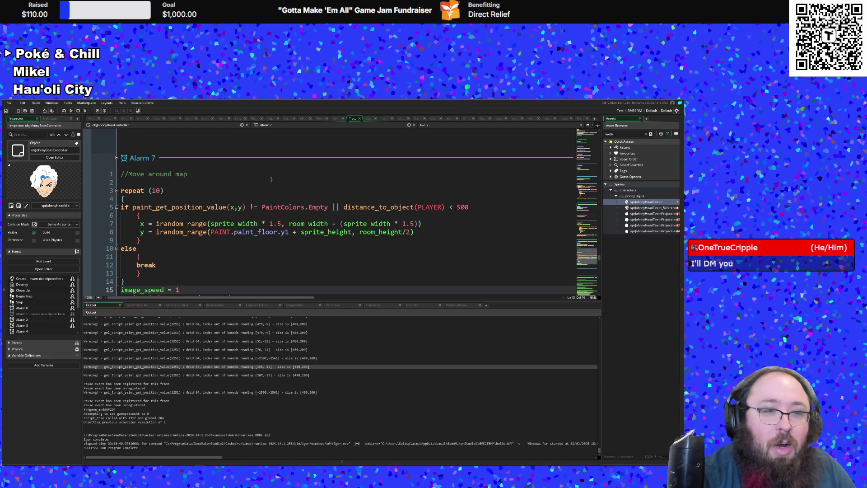
scroll(250, 226, "down", 2)
scroll(251, 226, "up", 2)
scroll(250, 226, "down", 1)
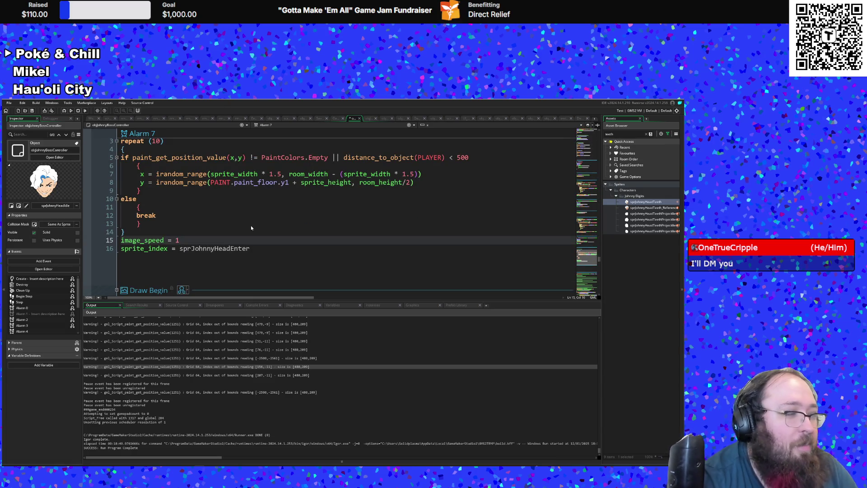
scroll(251, 226, "up", 3)
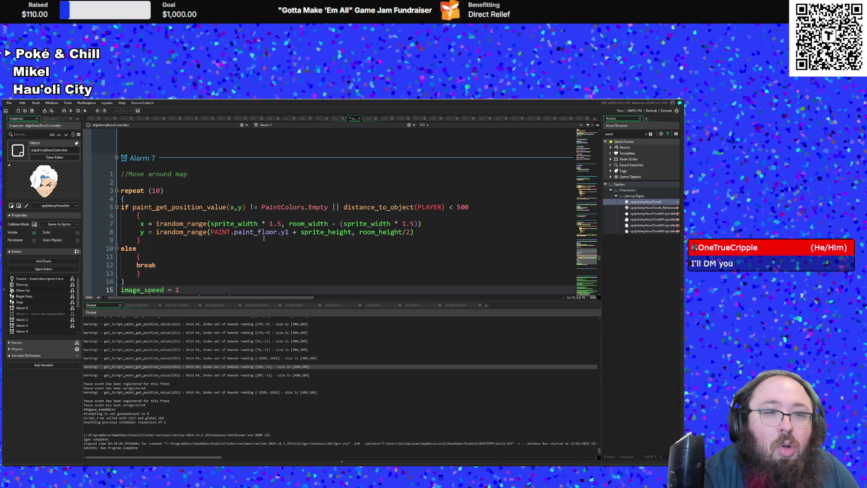
scroll(264, 237, "down", 2)
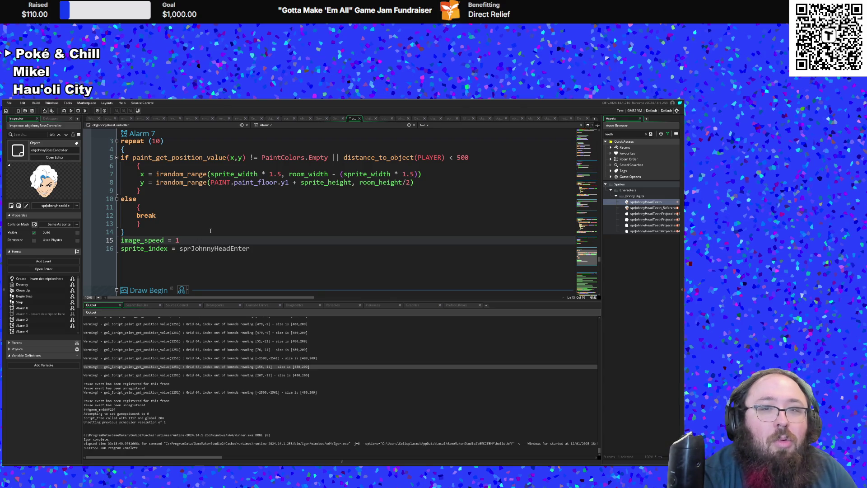
scroll(210, 231, "up", 2)
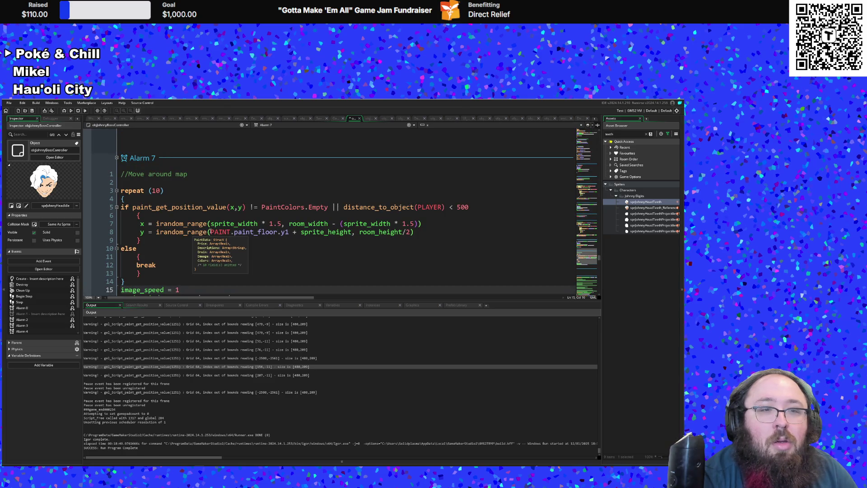
scroll(210, 230, "down", 2)
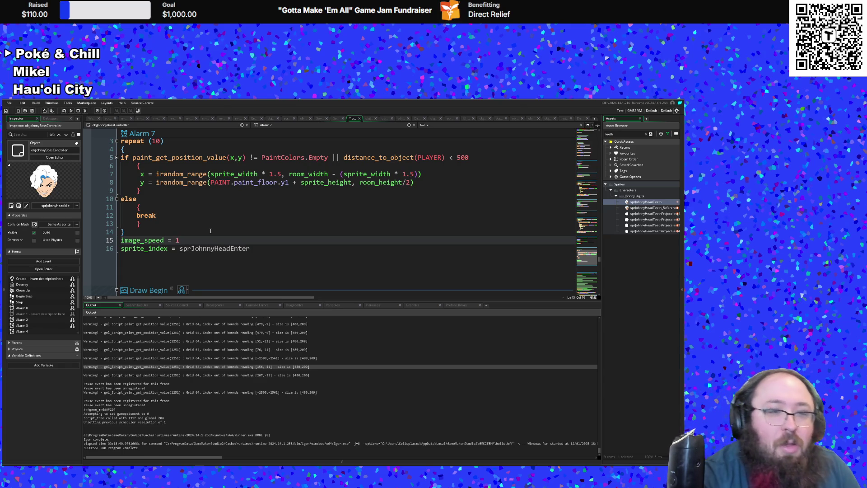
scroll(198, 238, "down", 8)
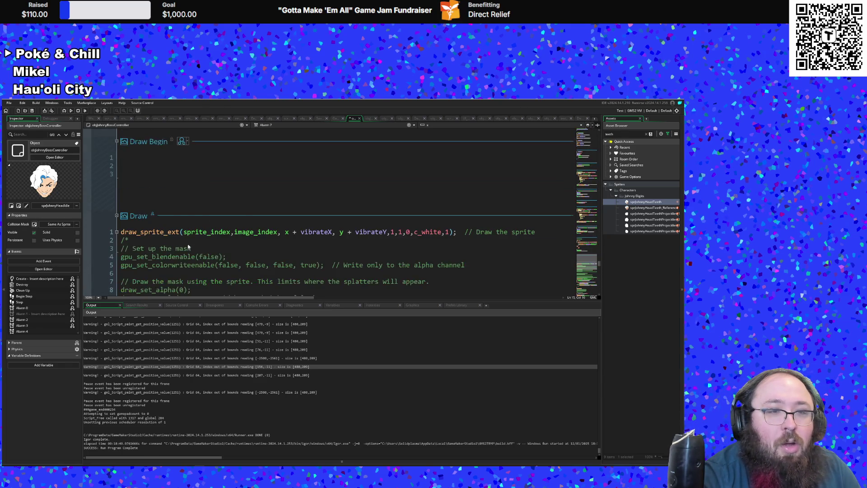
scroll(190, 244, "up", 8)
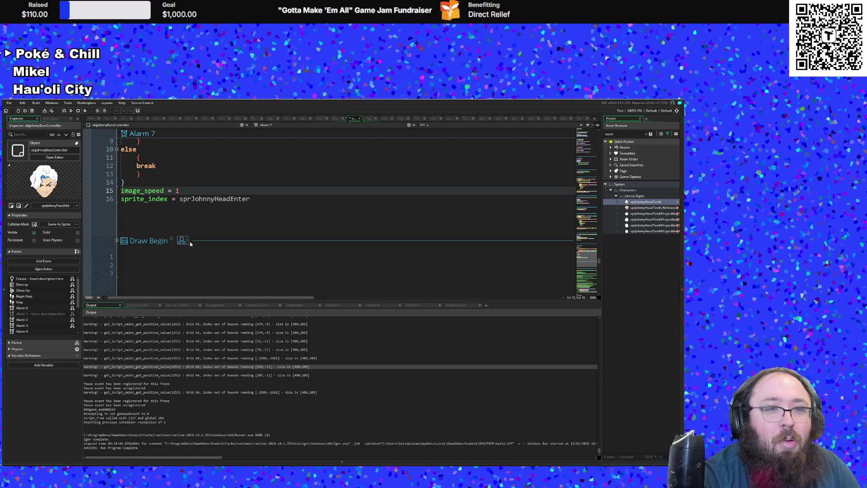
scroll(190, 241, "up", 2)
left_click(252, 248)
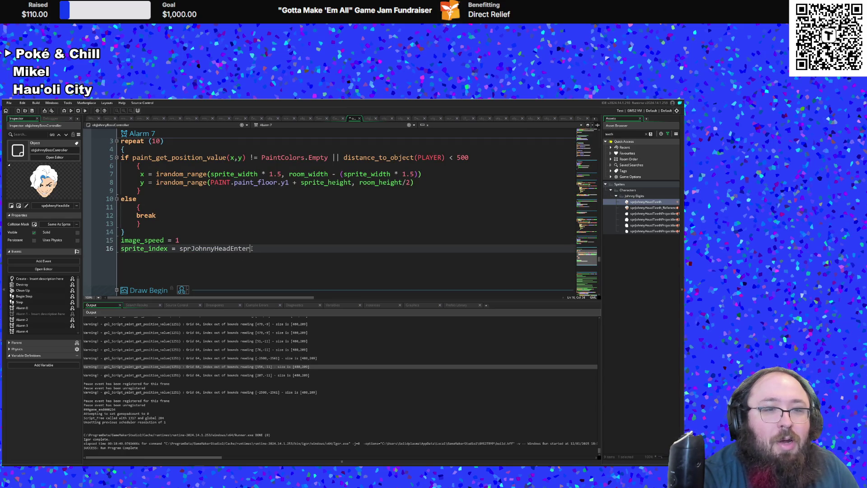
scroll(252, 250, "down", 3)
scroll(251, 250, "down", 15)
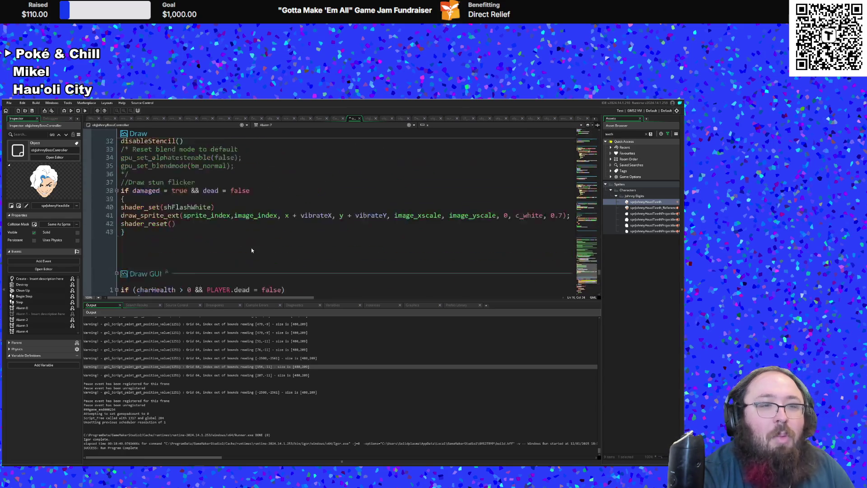
scroll(252, 244, "down", 15)
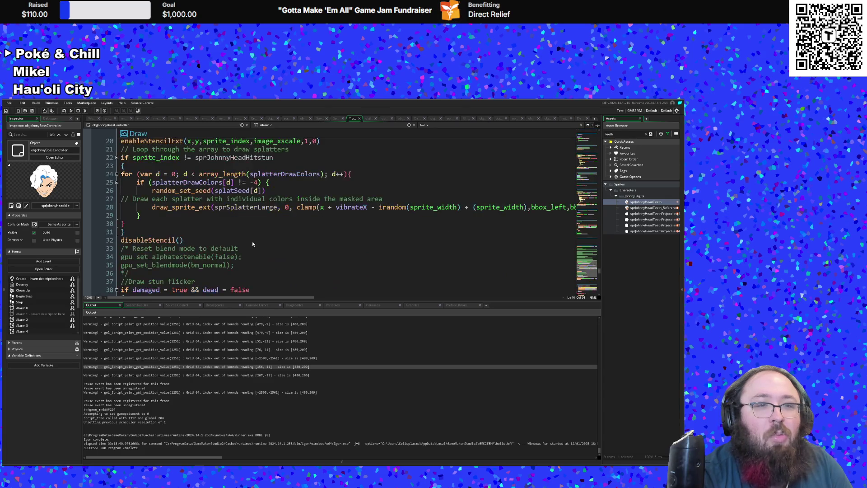
scroll(252, 244, "down", 3)
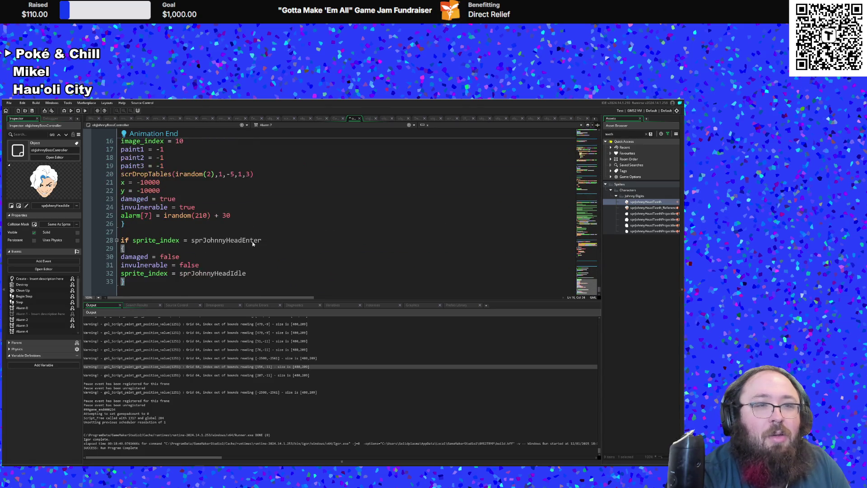
left_click(204, 235)
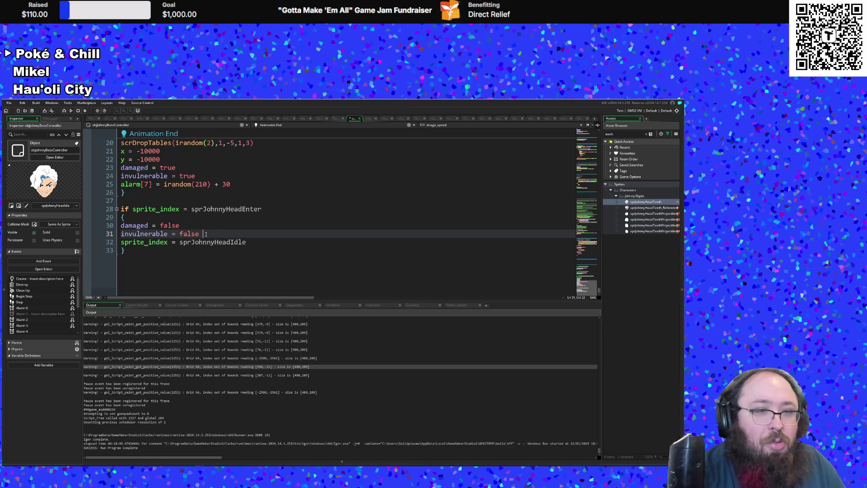
double_click(206, 234)
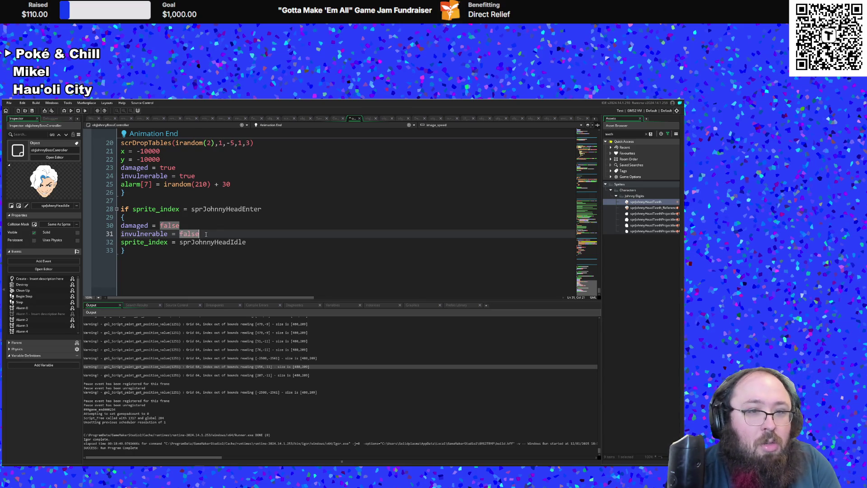
double_click(206, 242)
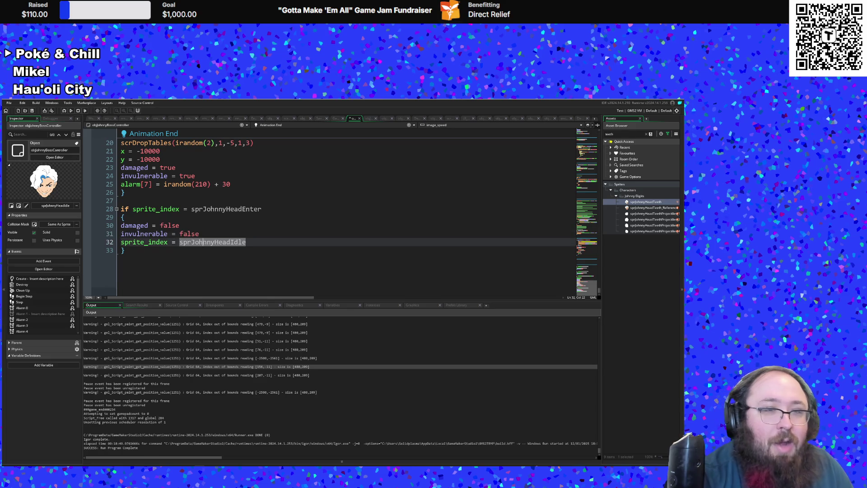
left_click(203, 228)
scroll(202, 229, "up", 2)
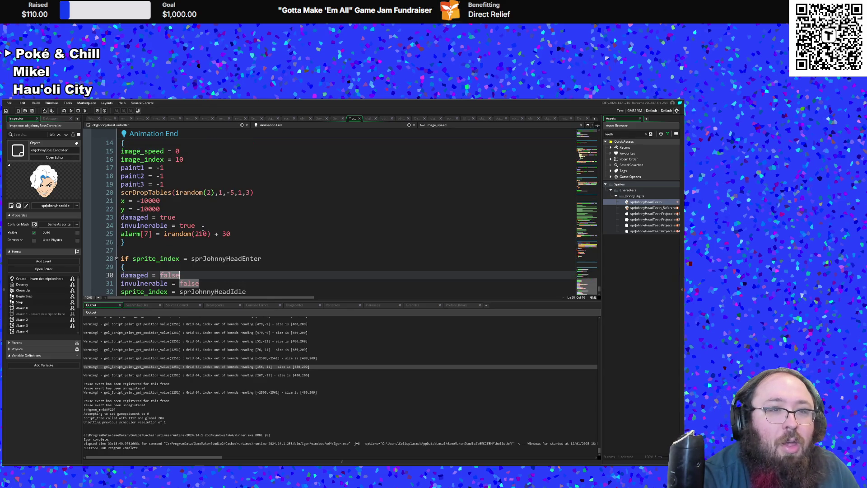
scroll(203, 229, "up", 4)
scroll(201, 228, "down", 2)
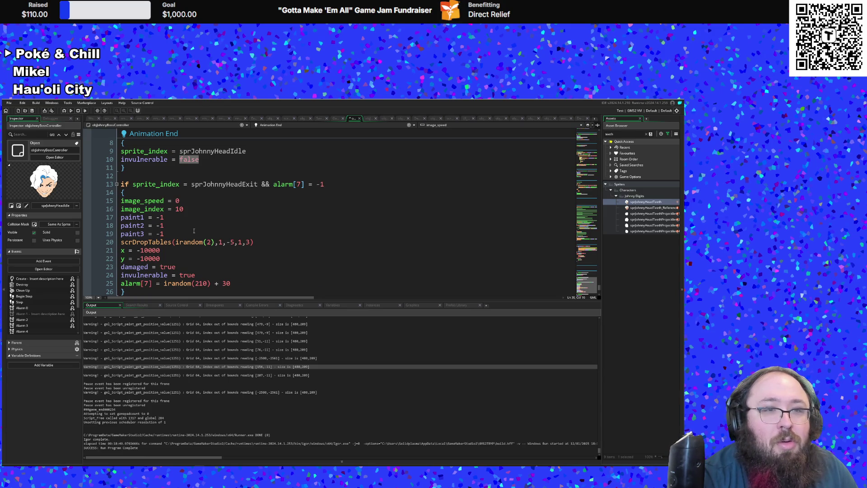
scroll(194, 226, "down", 2)
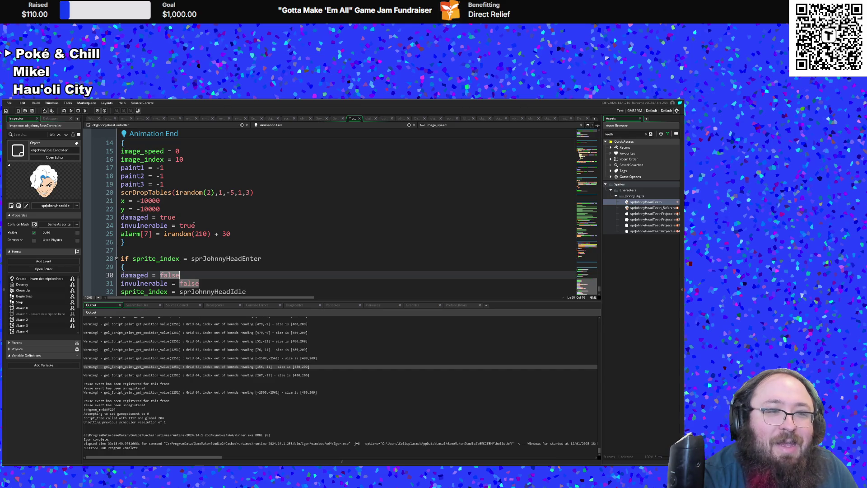
scroll(193, 225, "down", 2)
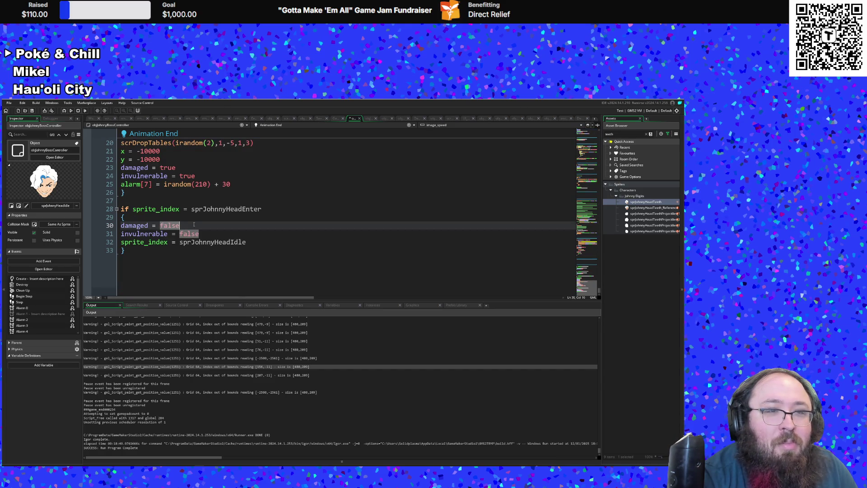
scroll(194, 225, "up", 4)
scroll(194, 224, "up", 3)
scroll(194, 224, "down", 4)
scroll(191, 224, "up", 1)
left_click(191, 225)
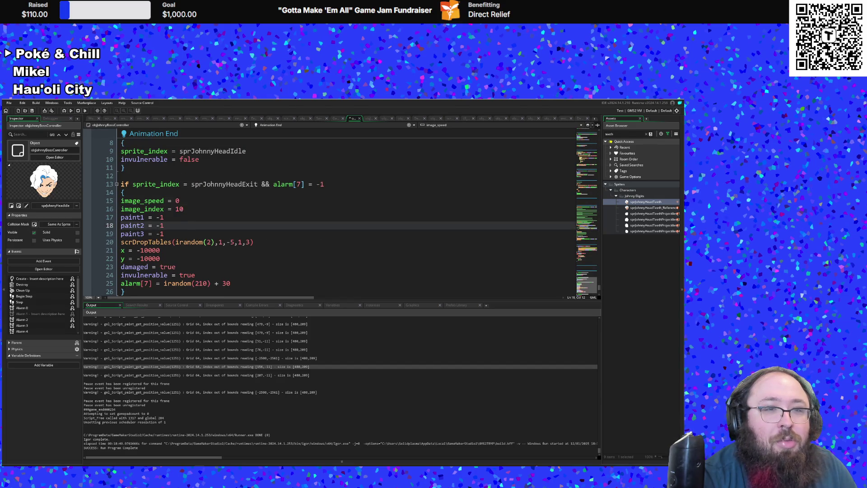
left_click(182, 202)
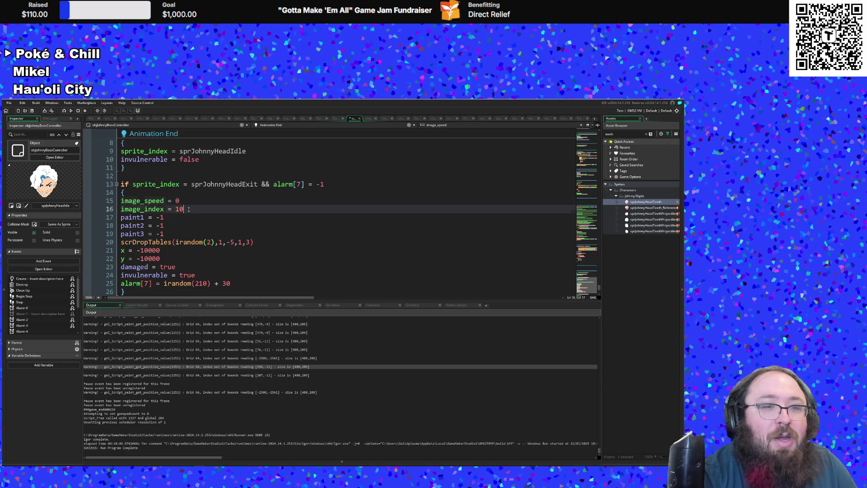